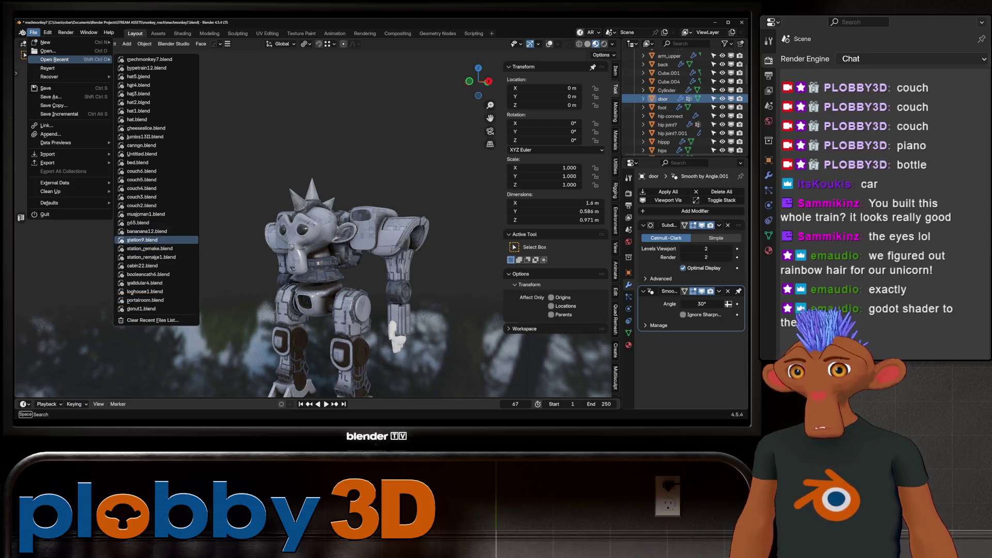
Open the recent station9.blend and discard the unsaved robot monkey changes
click(143, 240)
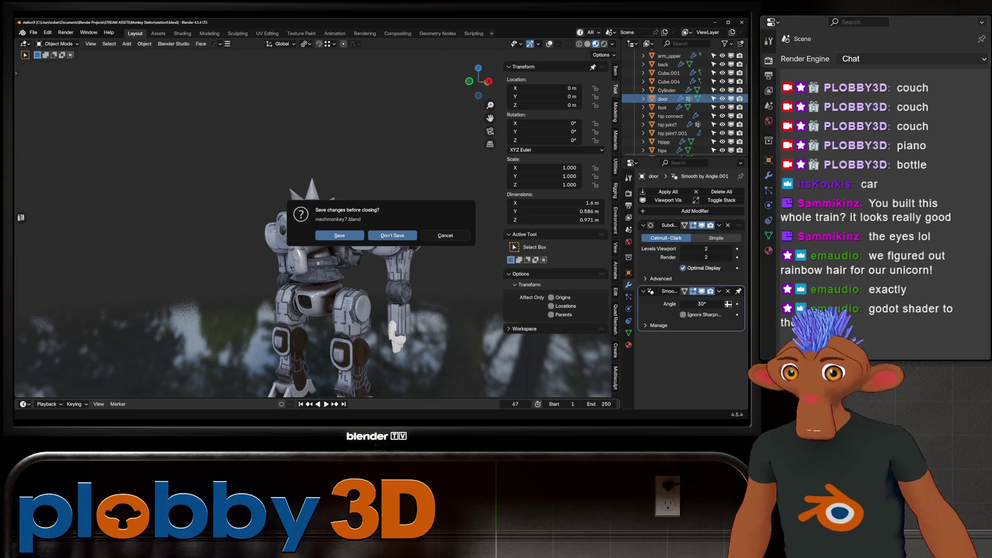
key(Return)
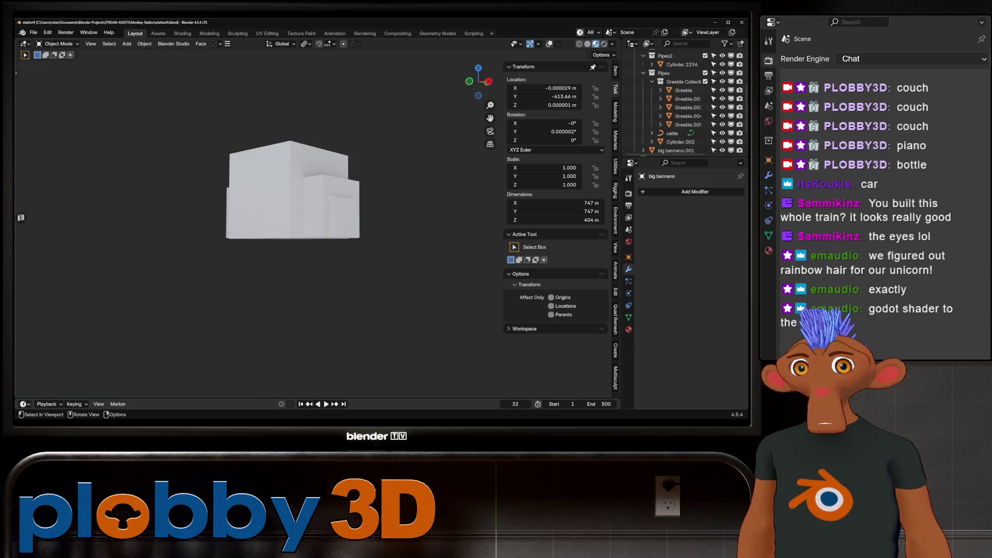
Raise the viewport Clip End from 1000 m to 4622 m so the whole station shows
middle_drag(310, 202, 287, 206)
scroll(264, 217, down, 10)
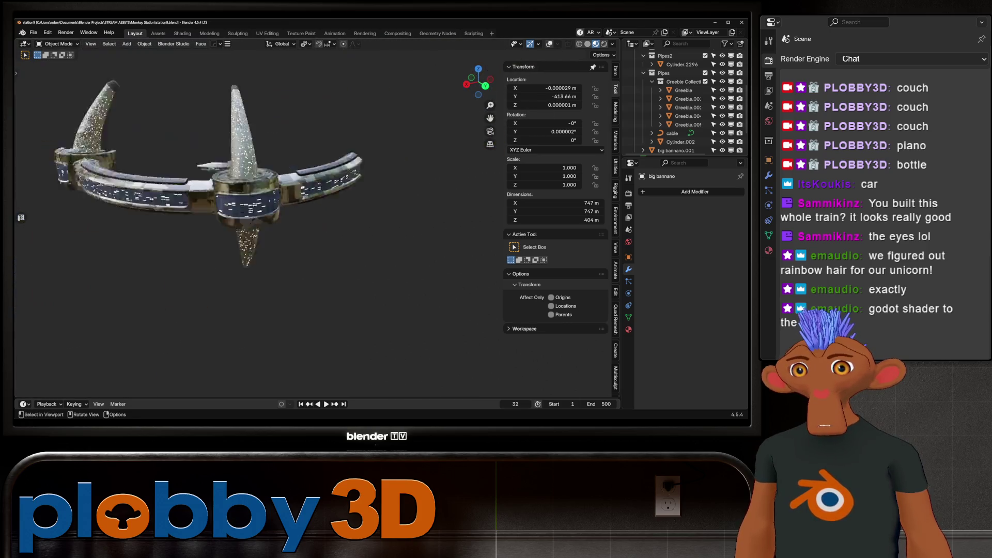
scroll(264, 217, down, 5)
mouse_move(310, 217)
middle_down()
mouse_move(326, 217)
mouse_move(310, 233)
middle_up()
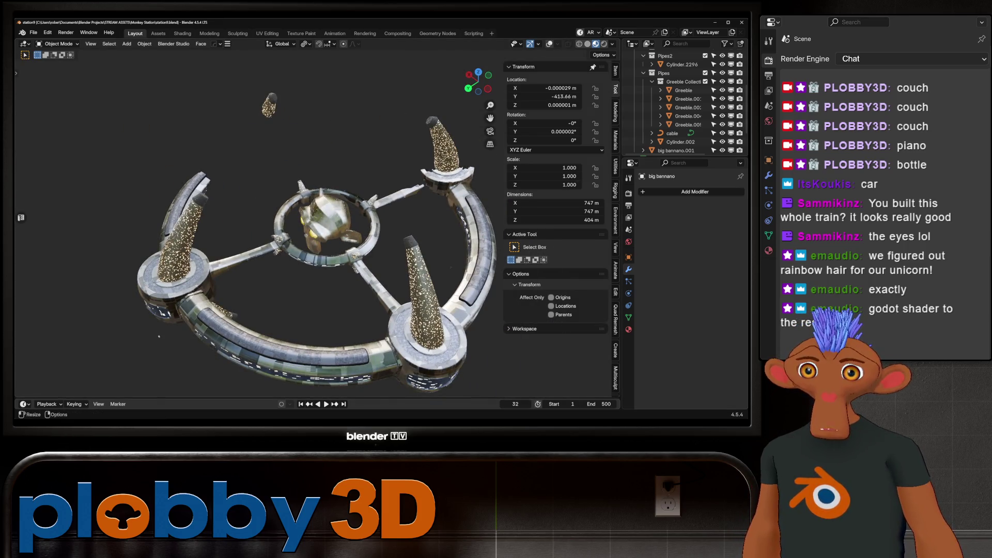
click(616, 247)
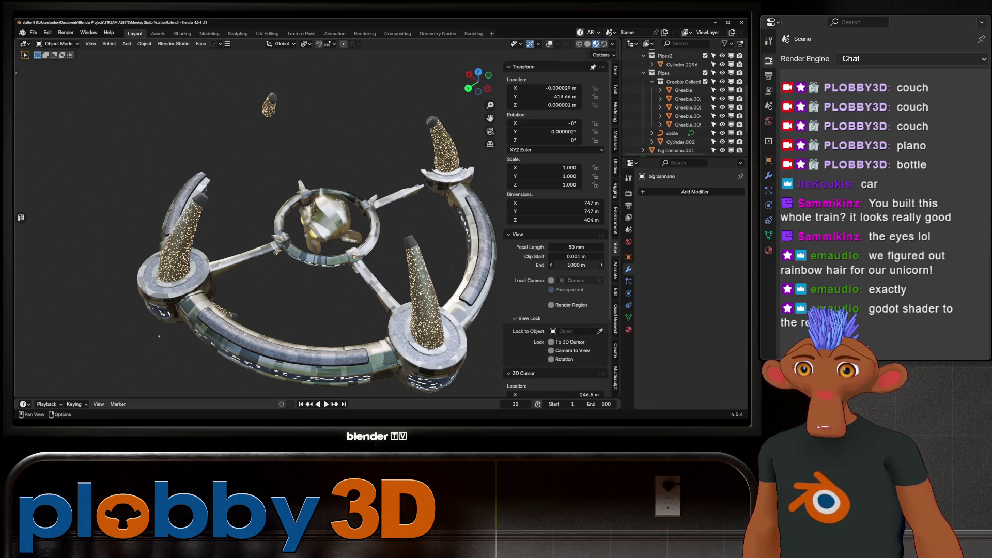
drag(577, 265, 577, 264)
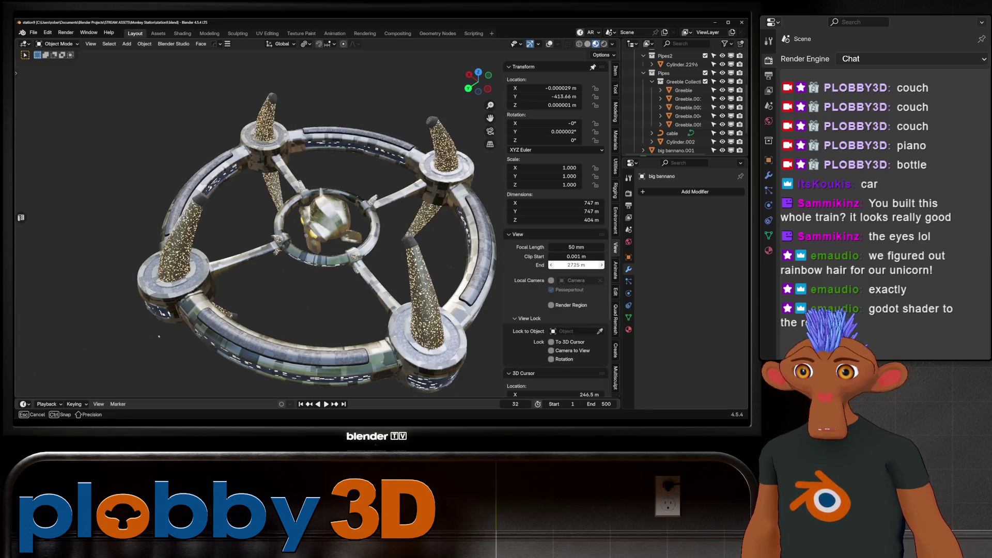
middle_drag(310, 233, 311, 225)
scroll(310, 233, down, 5)
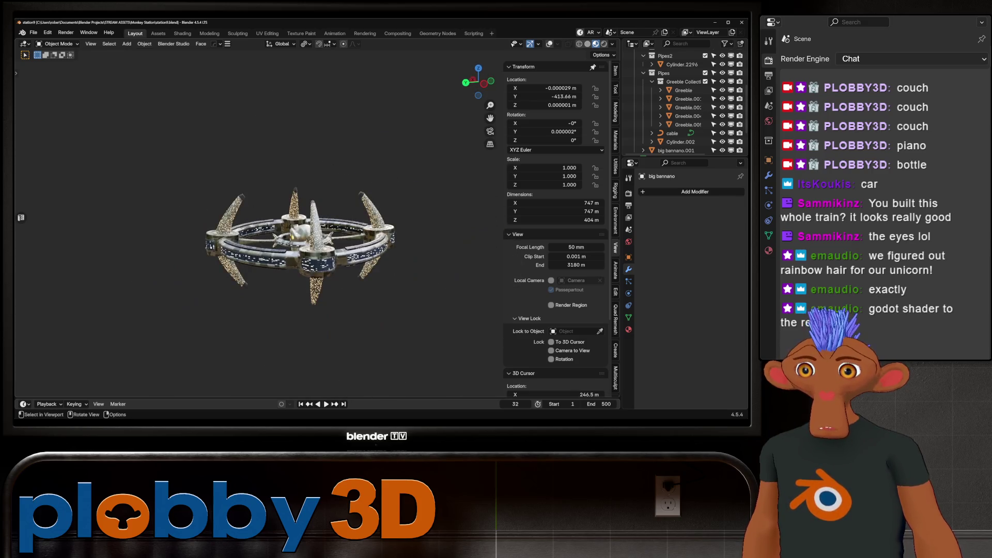
drag(577, 264, 589, 264)
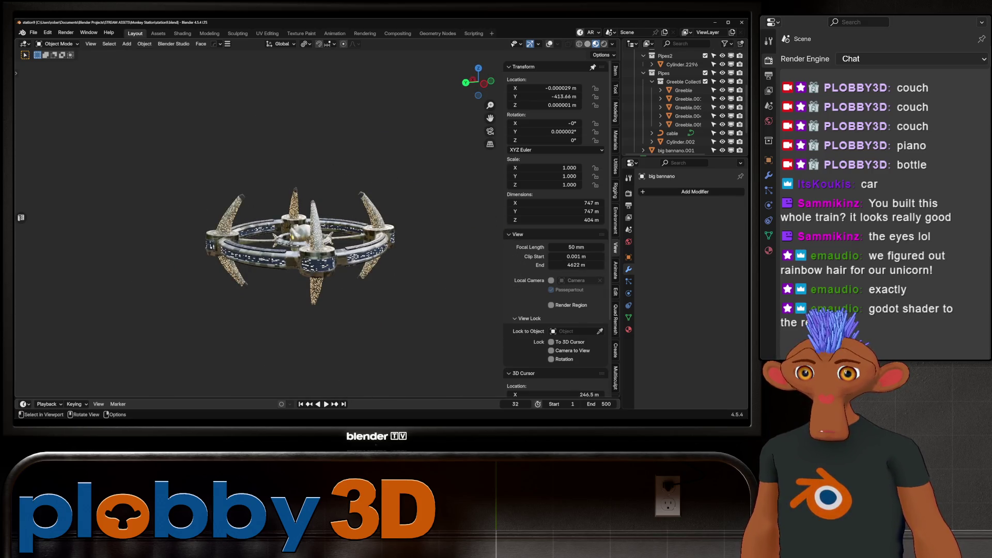
scroll(279, 271, up, 4)
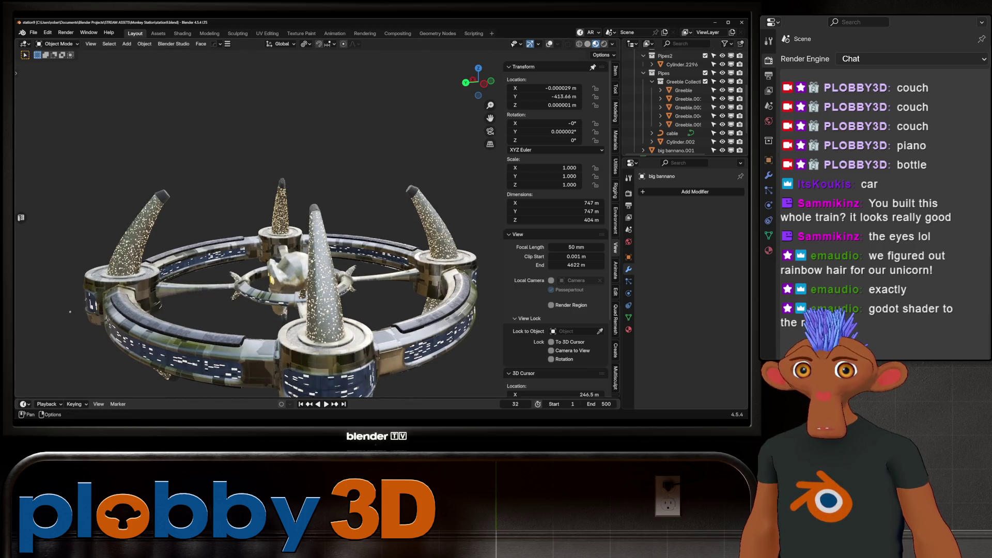
shift+middle_drag(279, 271, 465, 272)
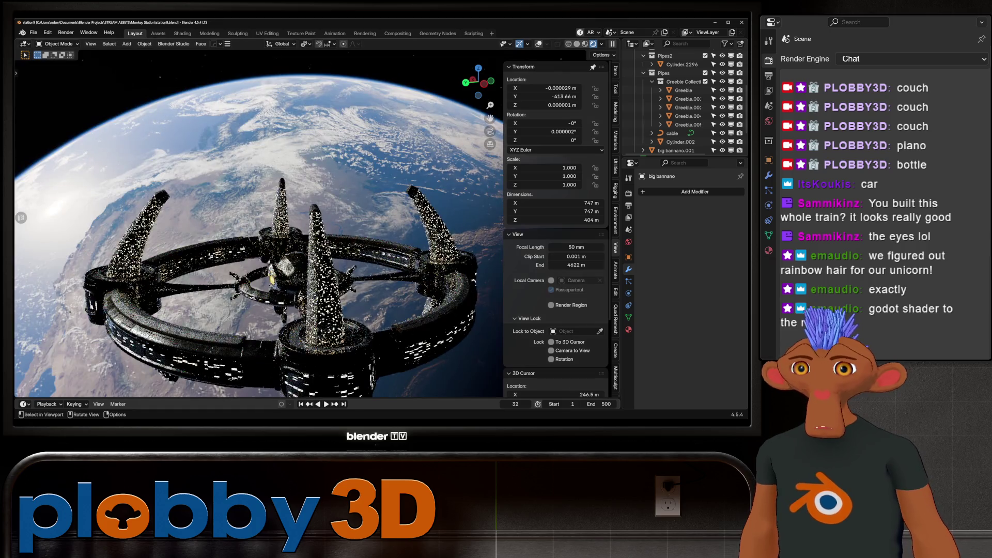
Play the station animation in rendered shading, then look through the scene camera
middle_drag(310, 232, 194, 232)
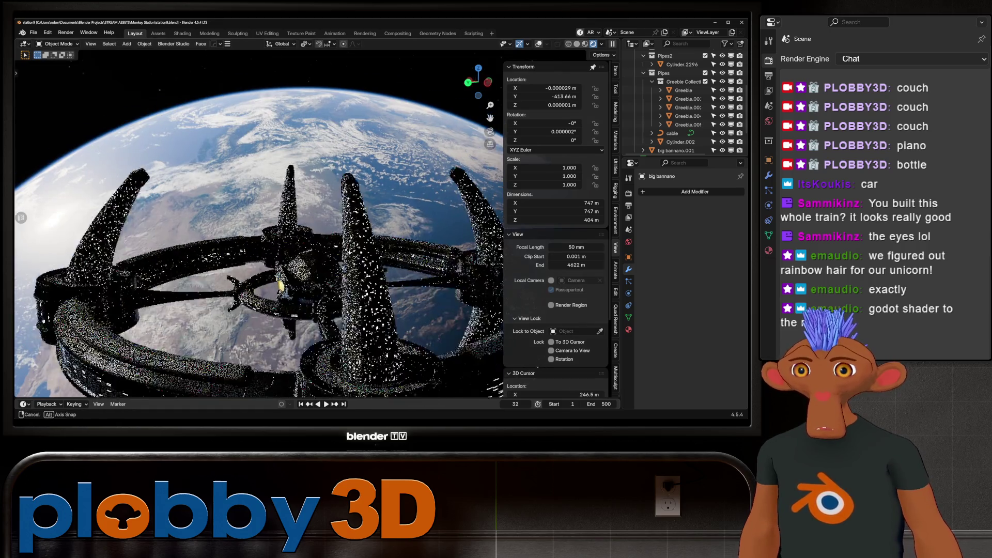
middle_drag(256, 233, 194, 233)
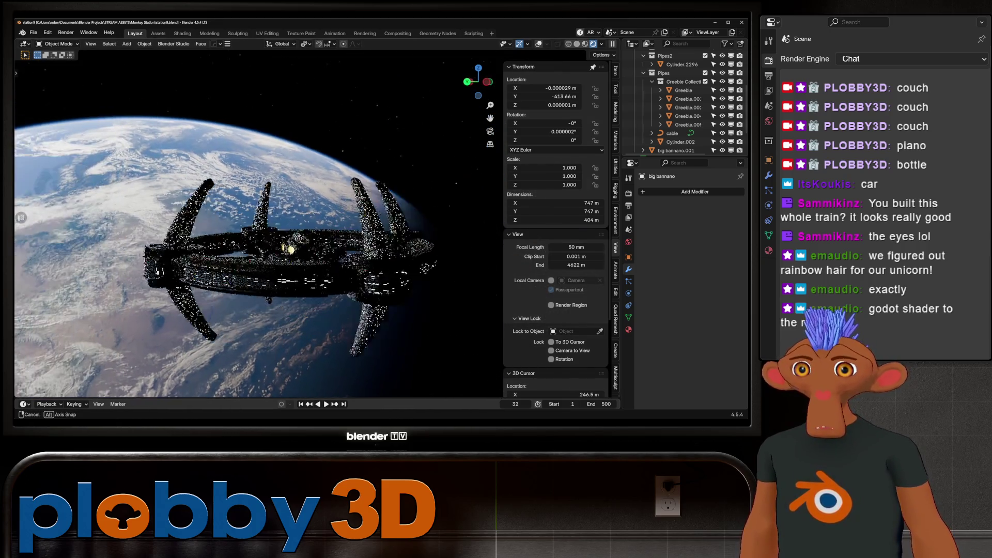
key(space)
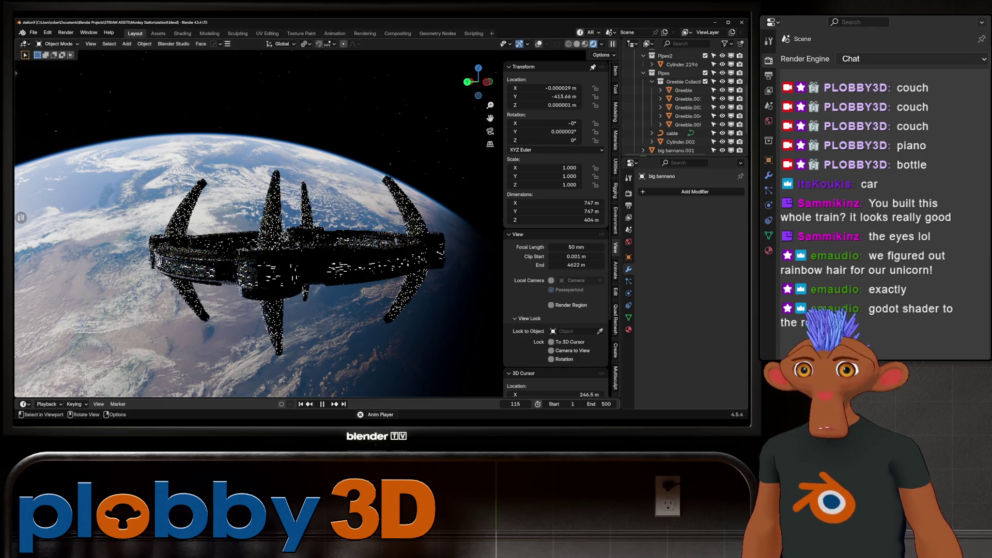
key(Escape)
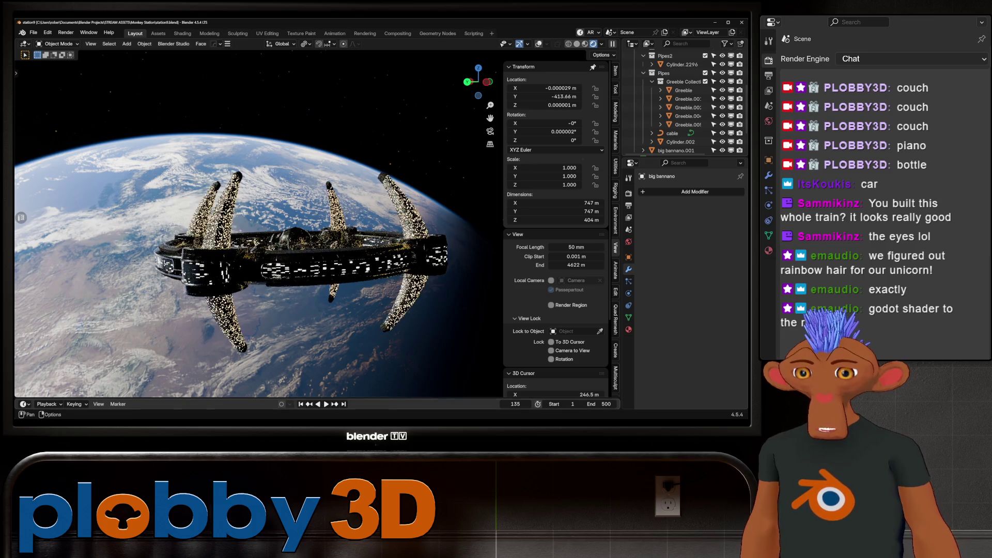
key(KP_0)
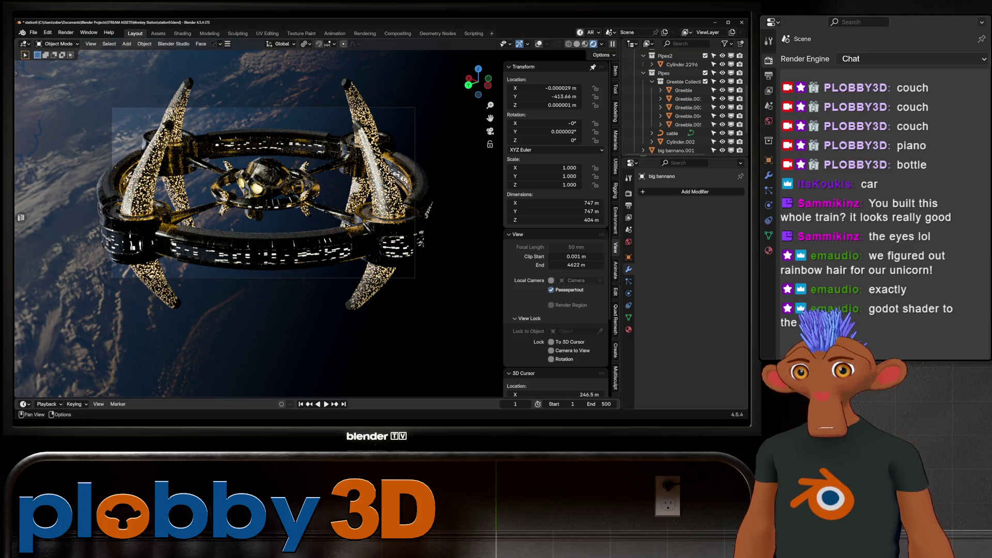
Replay the animation in material preview and rendered shading, stopping at frame 173
click(586, 43)
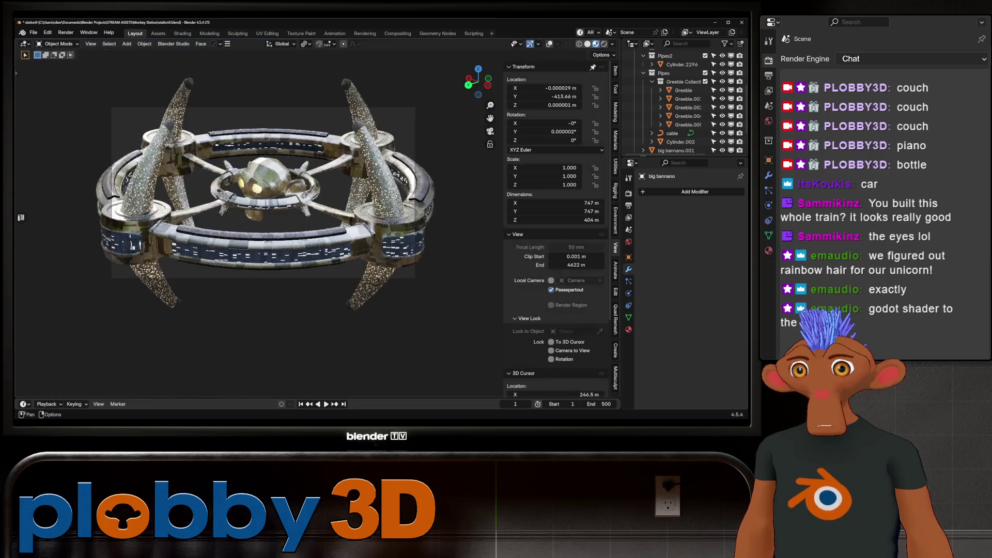
key(space)
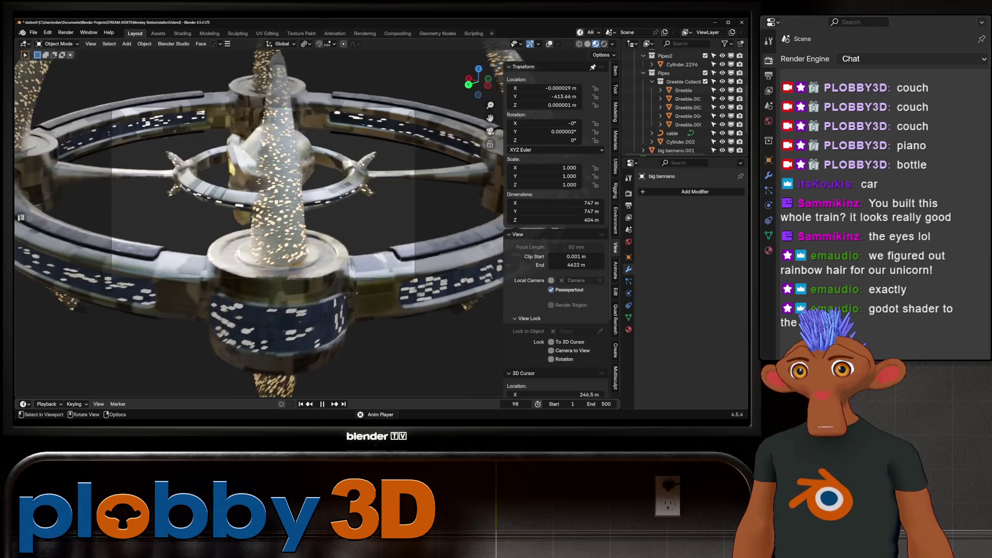
key(space)
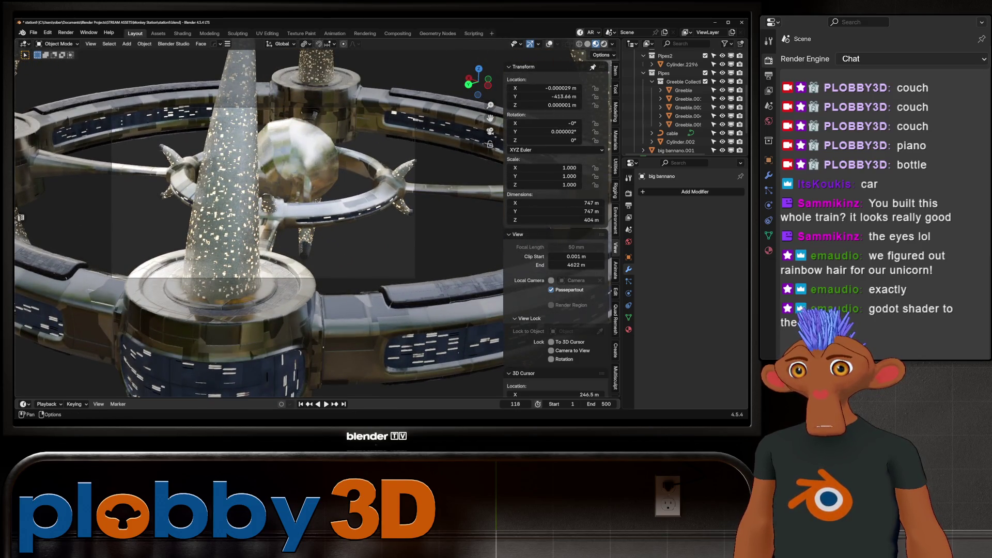
key(shift+z)
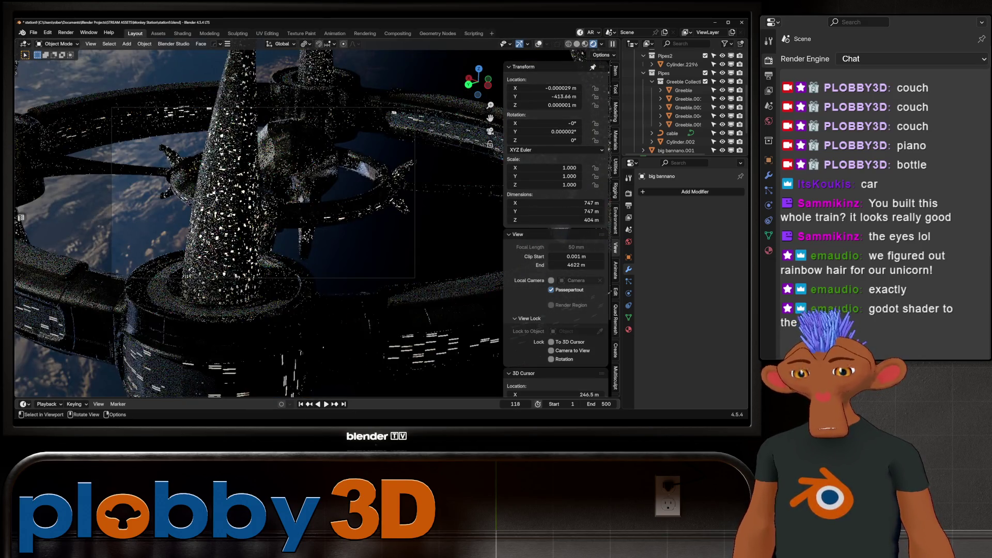
key(space)
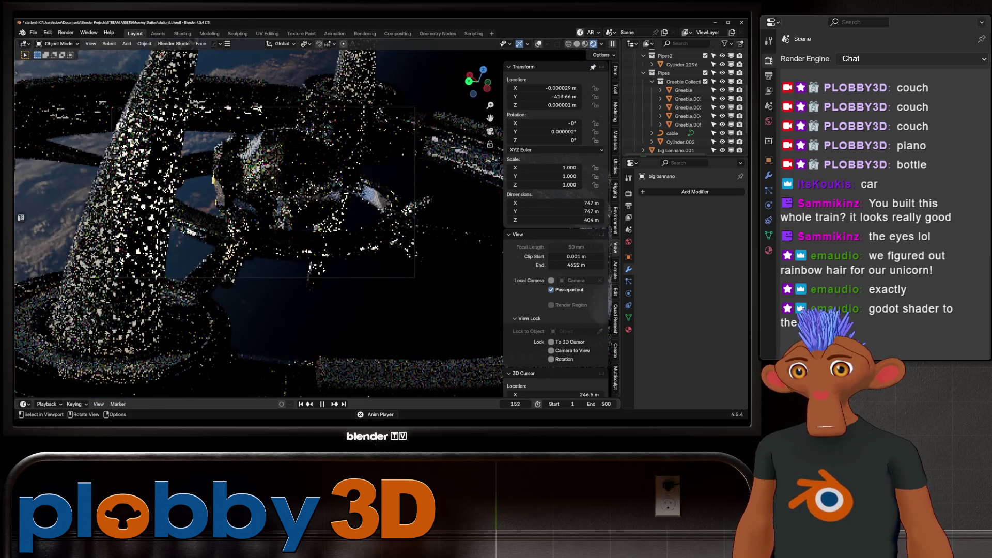
key(space)
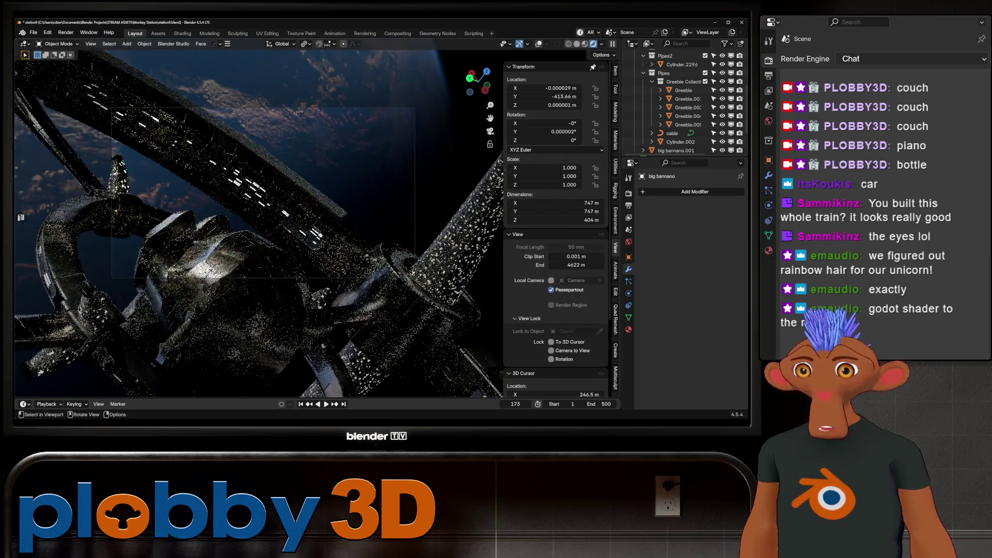
click(33, 33)
mouse_move(55, 59)
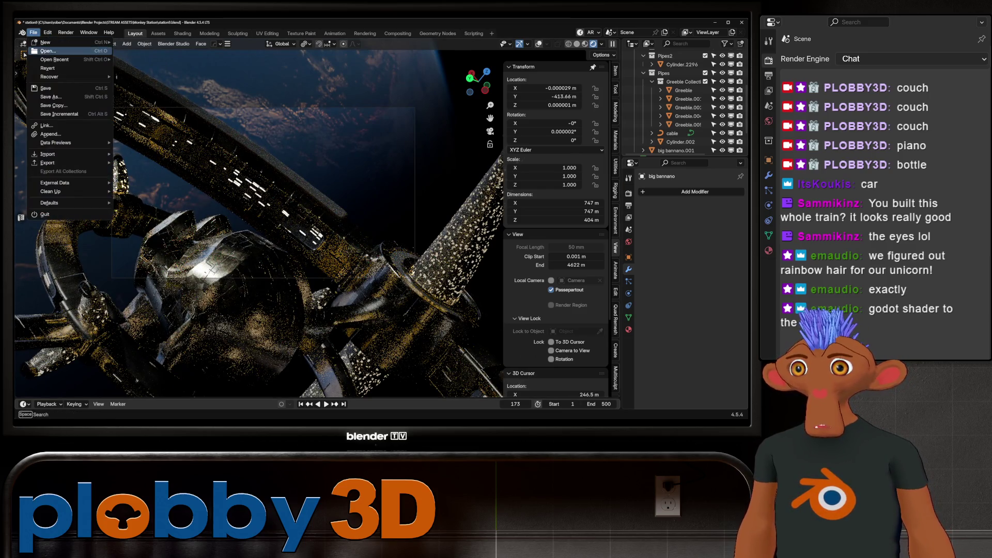
Open the recent cowboy hat .blend, leave camera view and turn snapping off
click(141, 85)
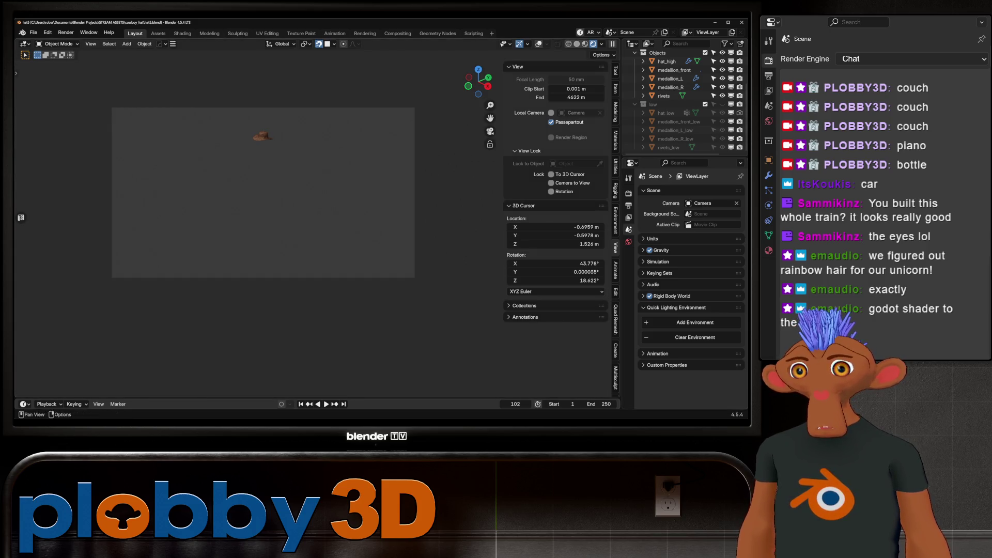
middle_drag(256, 225, 302, 233)
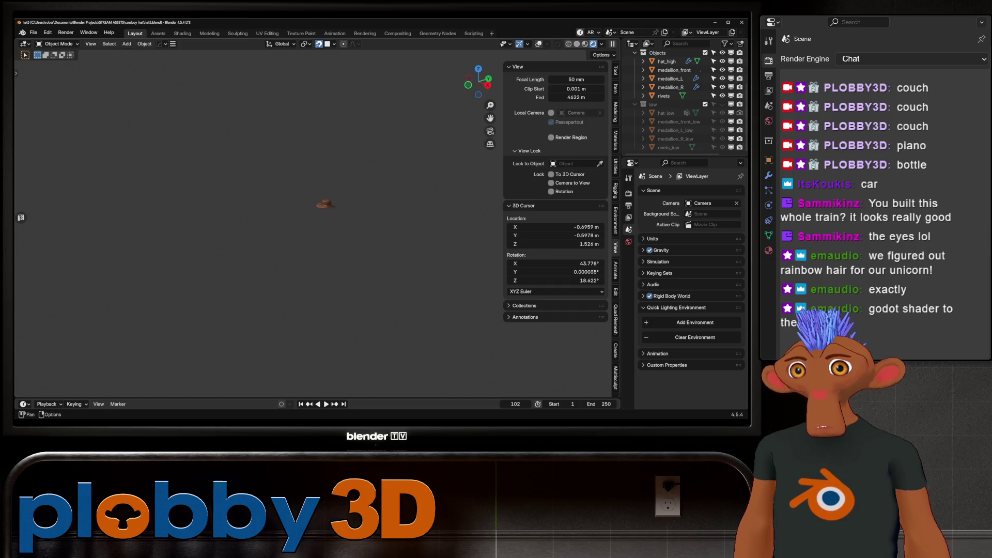
click(319, 45)
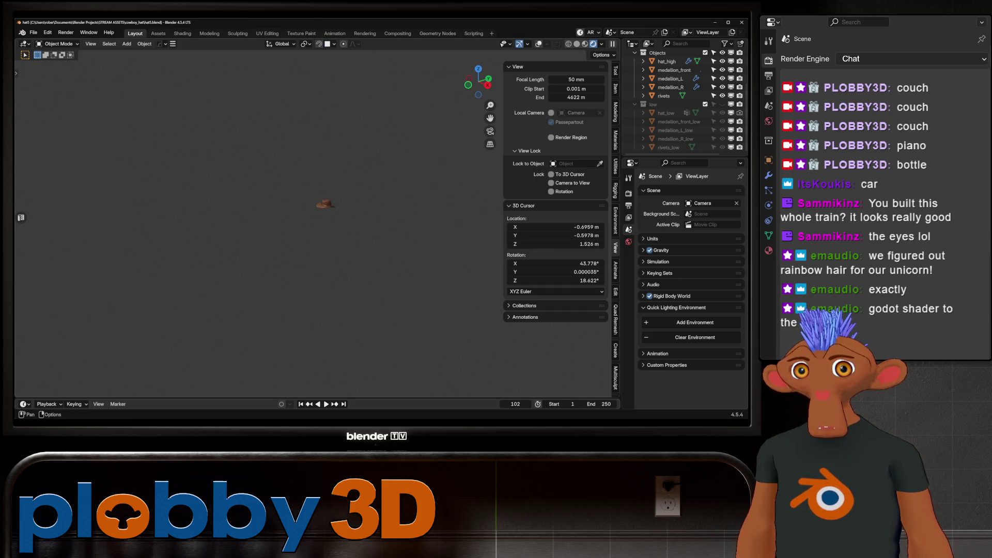
scroll(324, 204, up, 8)
middle_drag(324, 204, 233, 217)
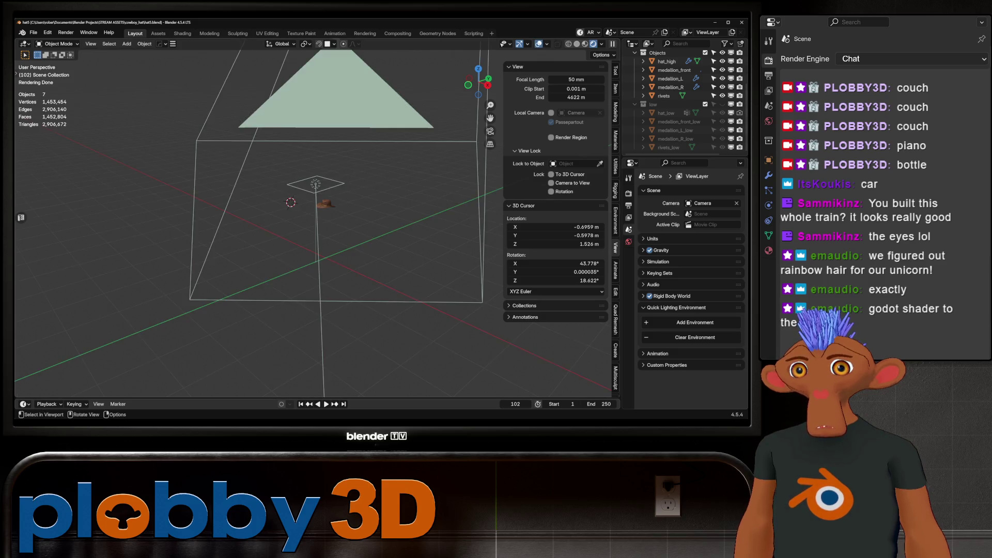
scroll(264, 225, up, 4)
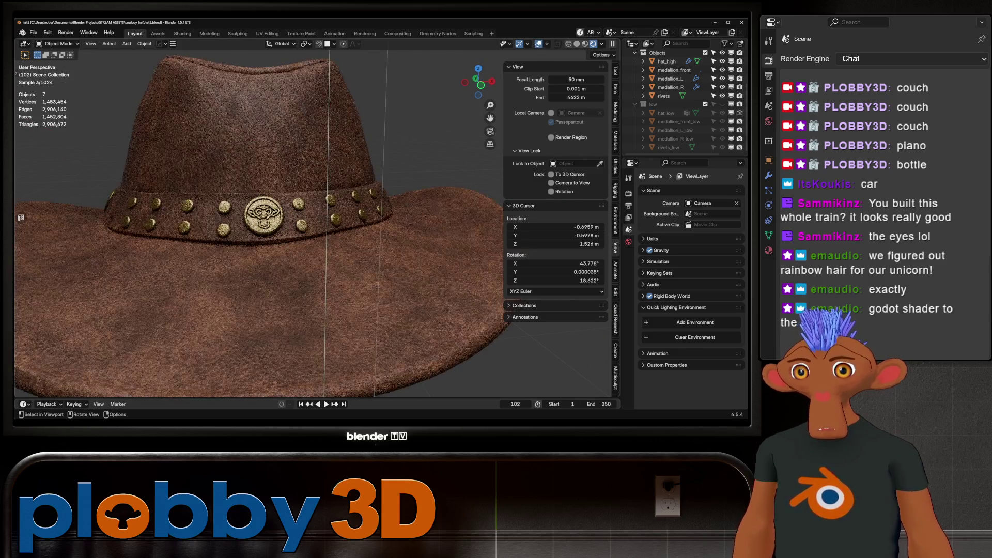
Orbit around the leather hat's studded band and start renaming the rivets object
mouse_move(310, 225)
middle_down()
mouse_move(233, 225)
mouse_move(326, 225)
middle_up()
scroll(255, 233, down, 3)
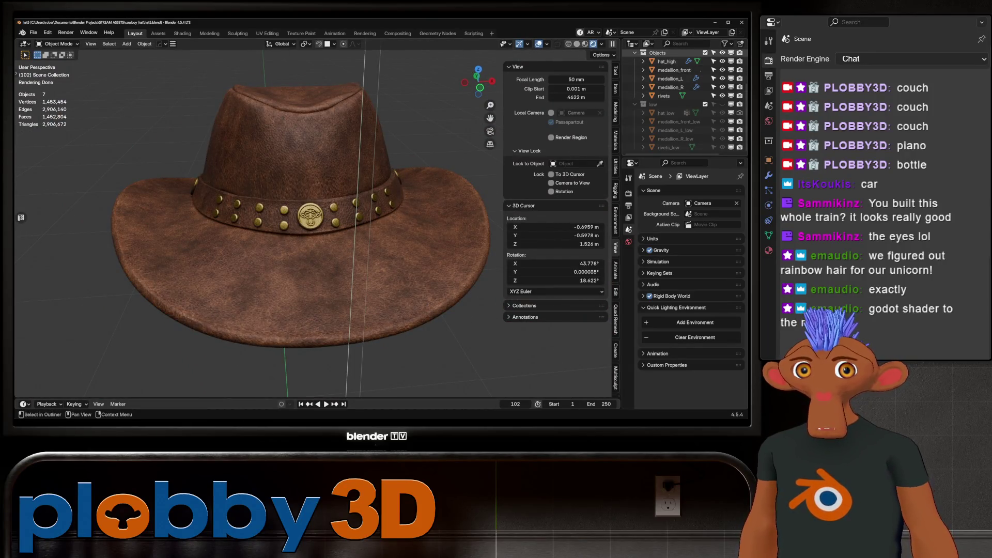
click(722, 53)
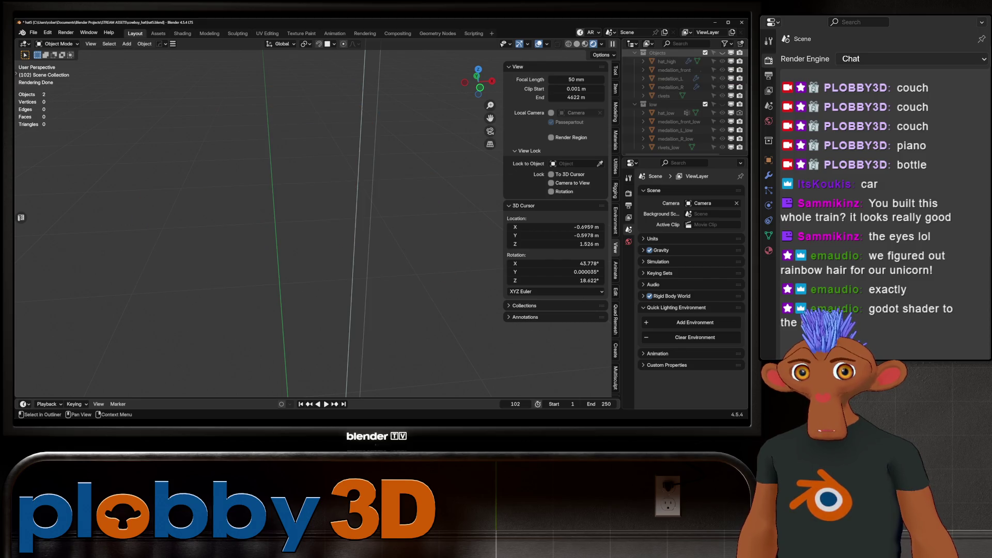
double_click(665, 97)
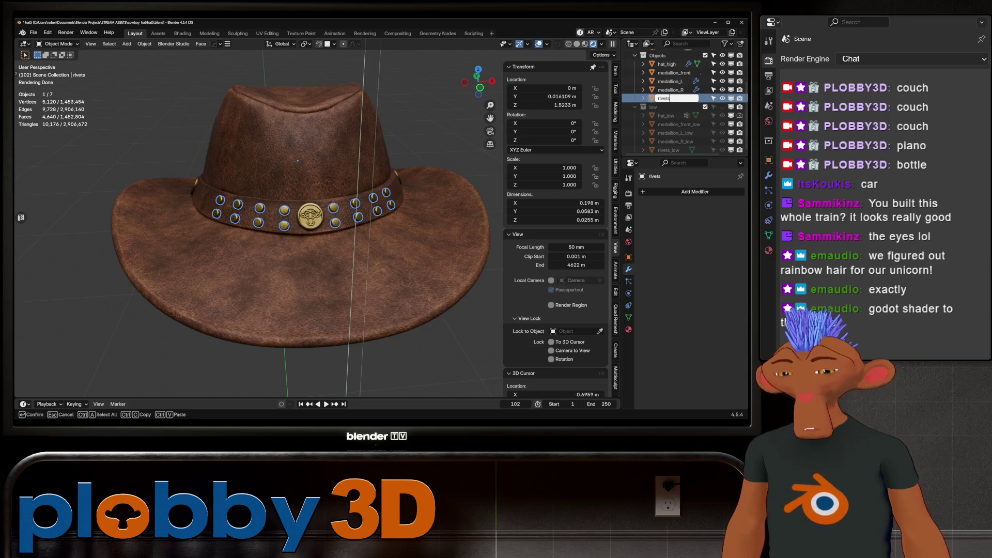
text(_high)
Name the objects rivets_high, medallion_front_high, medallion_L_high, medallion_R_high and hide the high collection
key(Return)
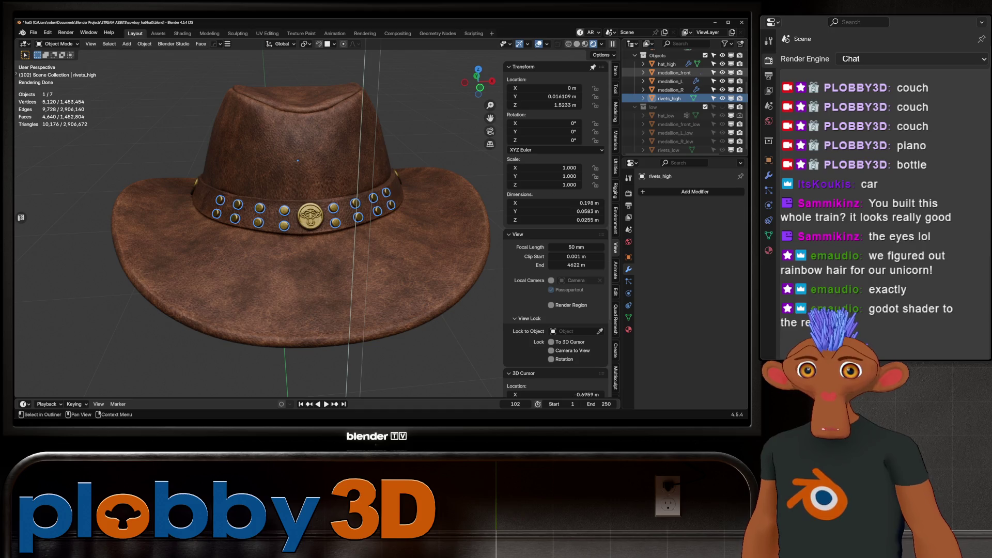
double_click(673, 72)
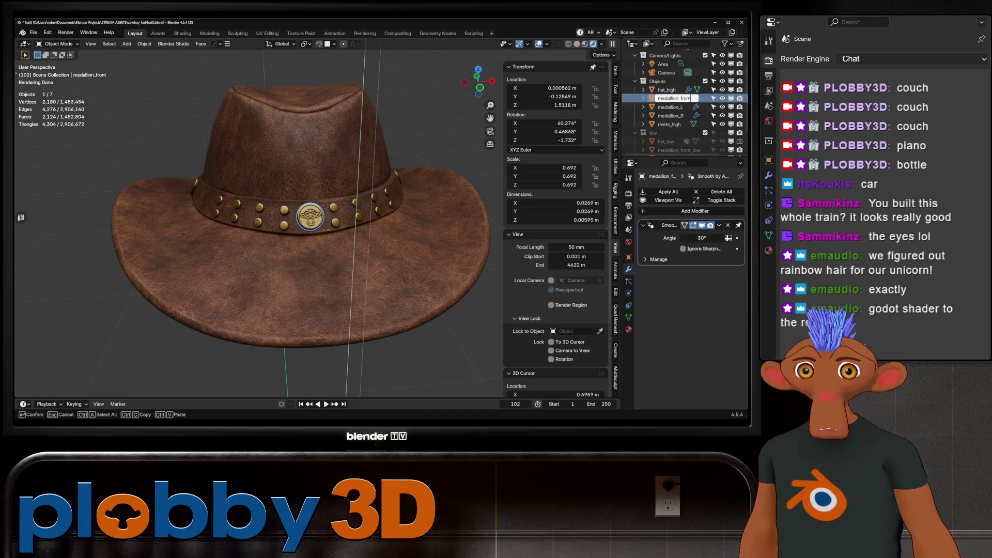
text(_high)
key(Return)
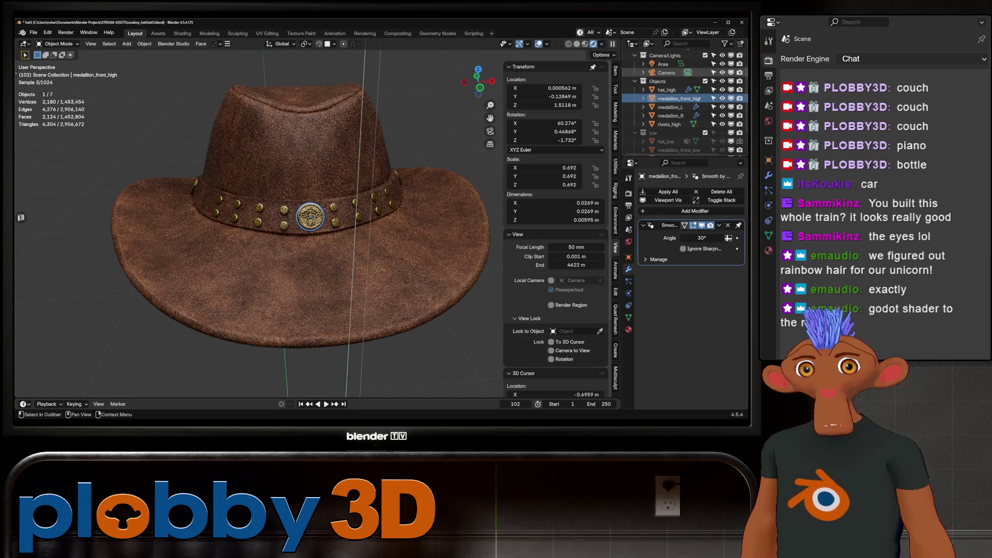
scroll(669, 107, down, 1)
double_click(670, 98)
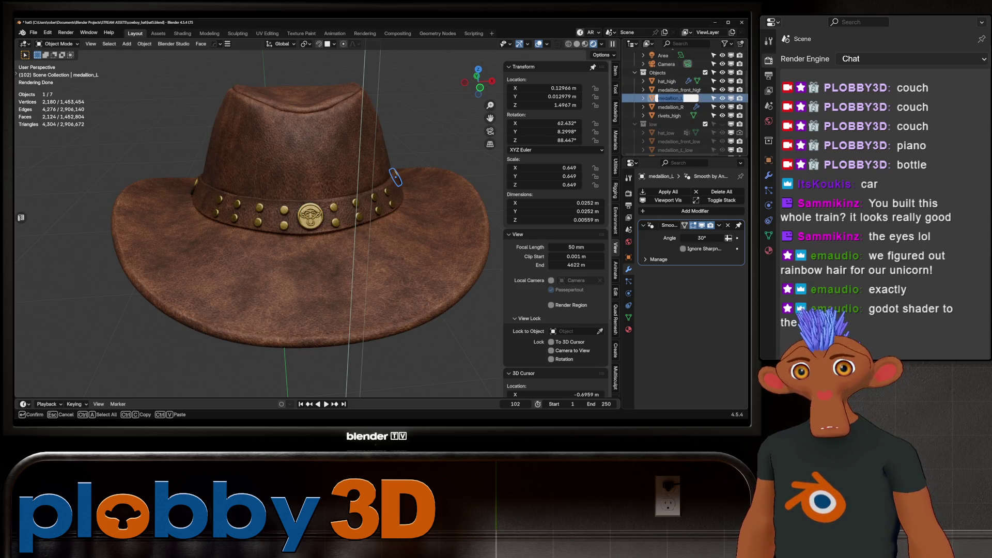
text(_high)
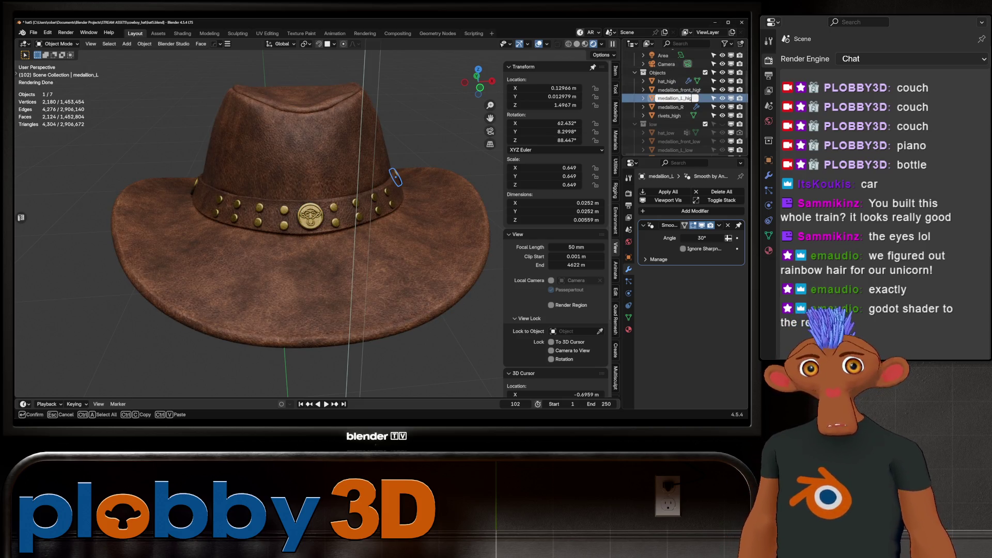
key(Return)
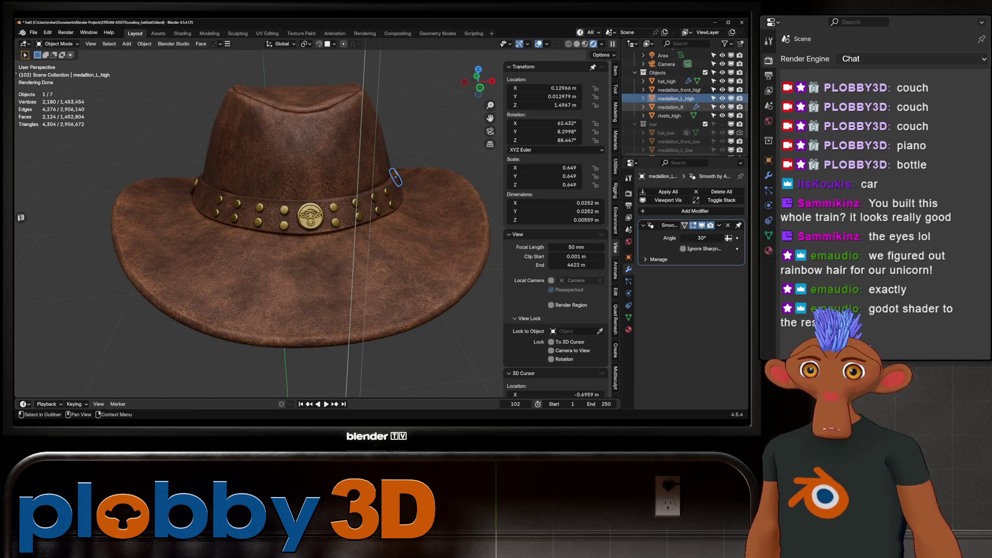
scroll(672, 108, down, 1)
double_click(671, 98)
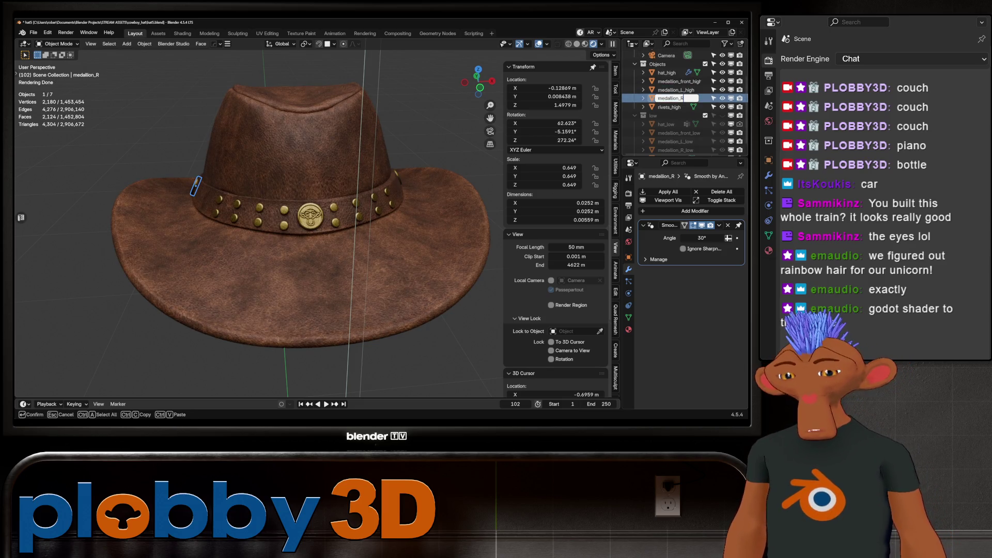
text(_high)
key(Return)
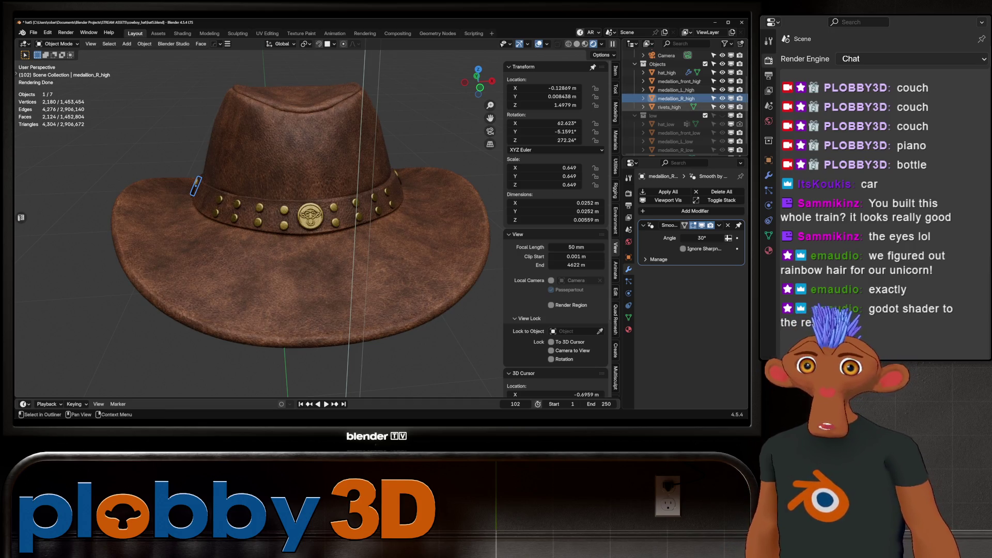
click(722, 63)
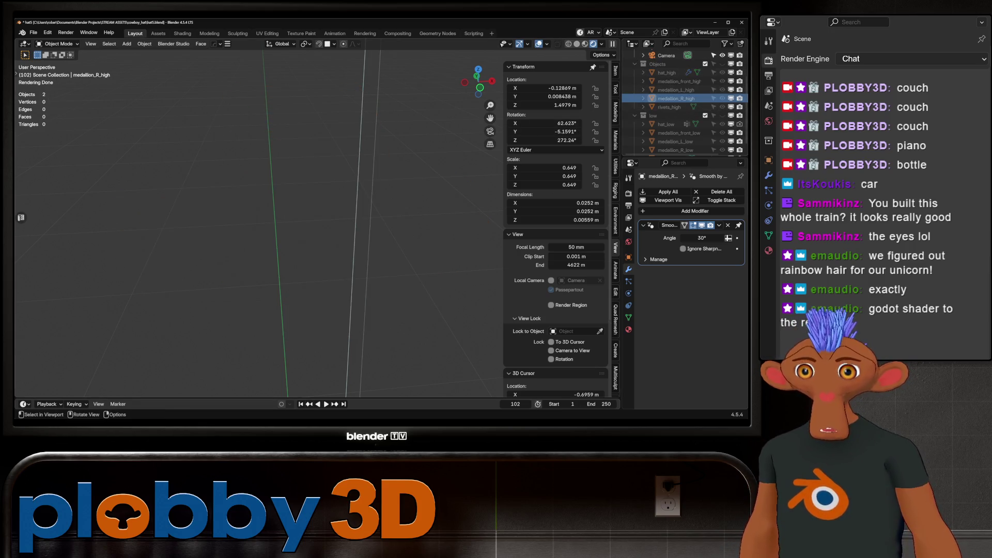
Save the file, show the low collection in solid shading and make hat_low active
key(ctrl+s)
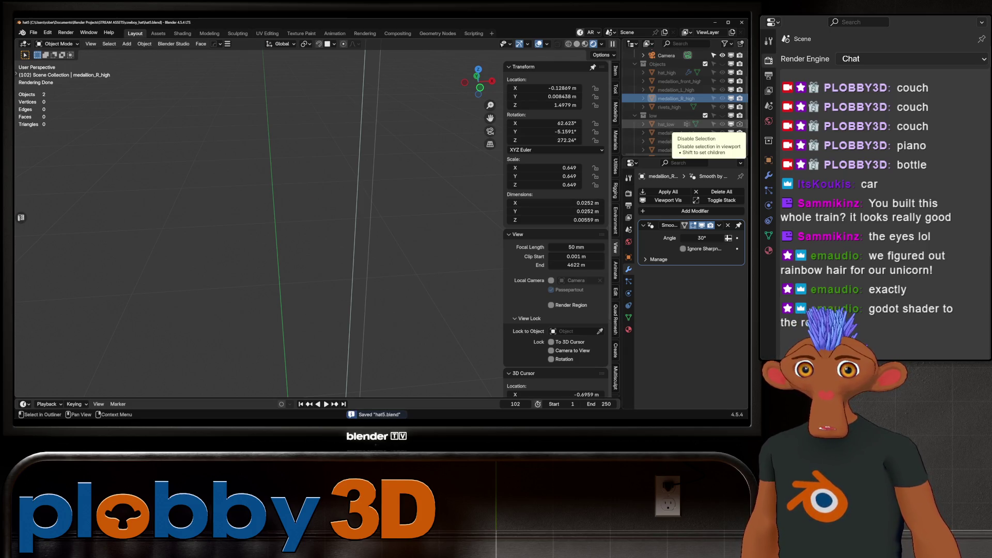
click(722, 115)
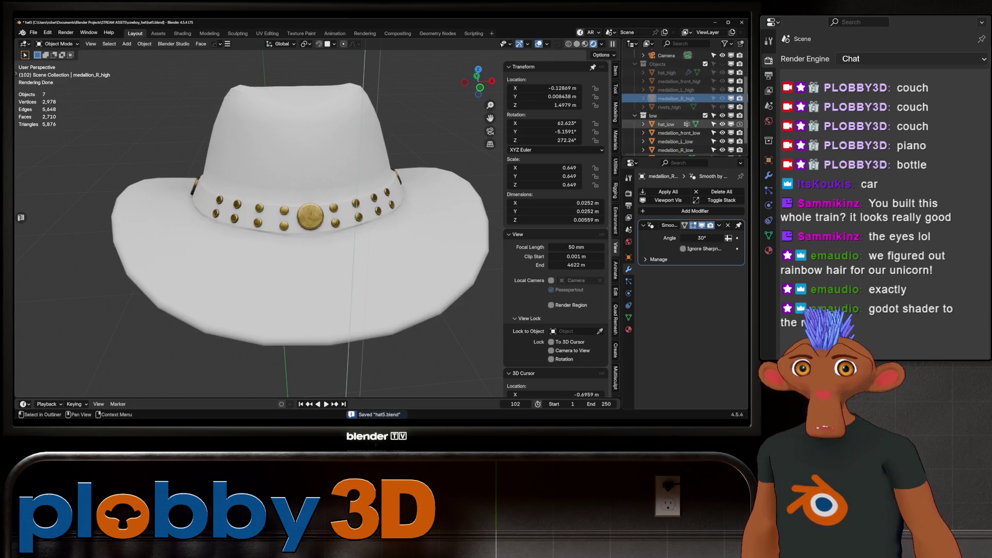
shift+middle_drag(264, 225, 357, 217)
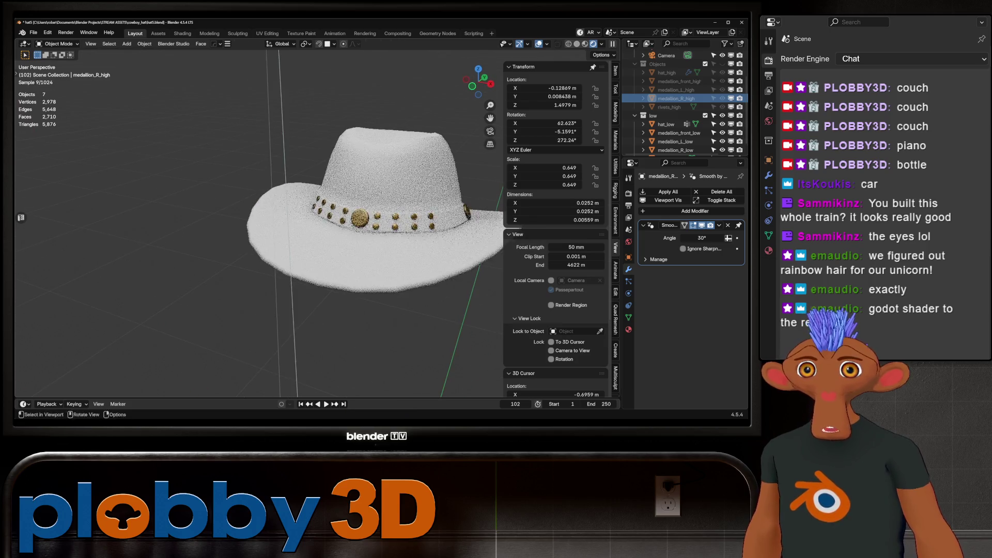
click(583, 44)
middle_drag(279, 225, 326, 194)
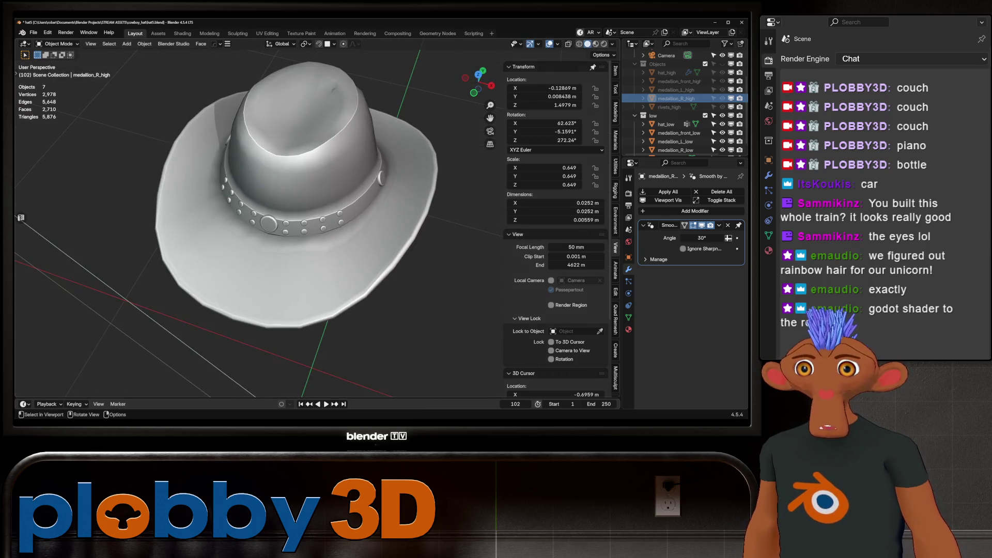
click(308, 181)
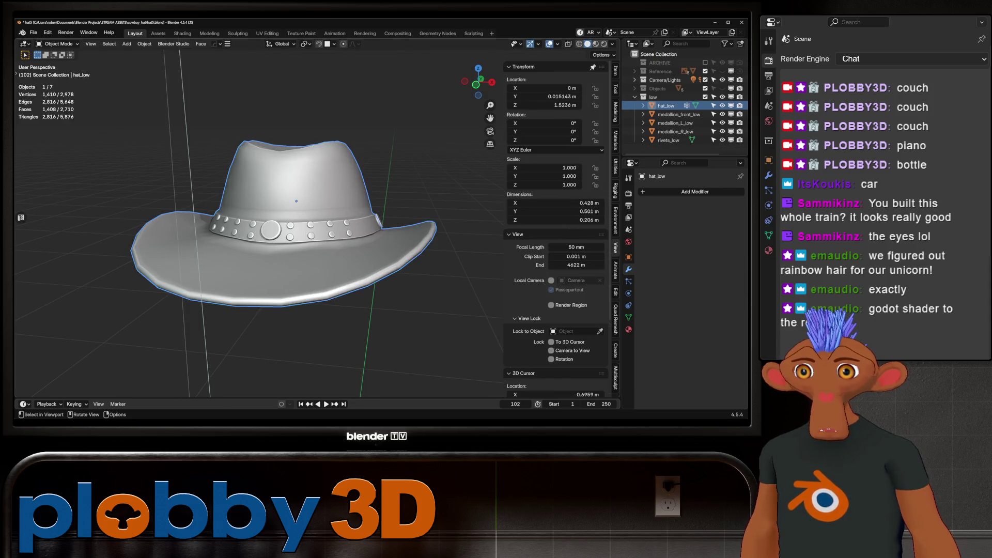
Inspect hat_low's mesh and select edge loops inside the brim and on its outer rim
key(Tab)
scroll(308, 182, up, 3)
mouse_move(307, 182)
middle_down()
mouse_move(379, 163)
mouse_move(356, 155)
middle_up()
scroll(326, 178, up, 3)
scroll(380, 163, up, 2)
scroll(356, 156, down, 3)
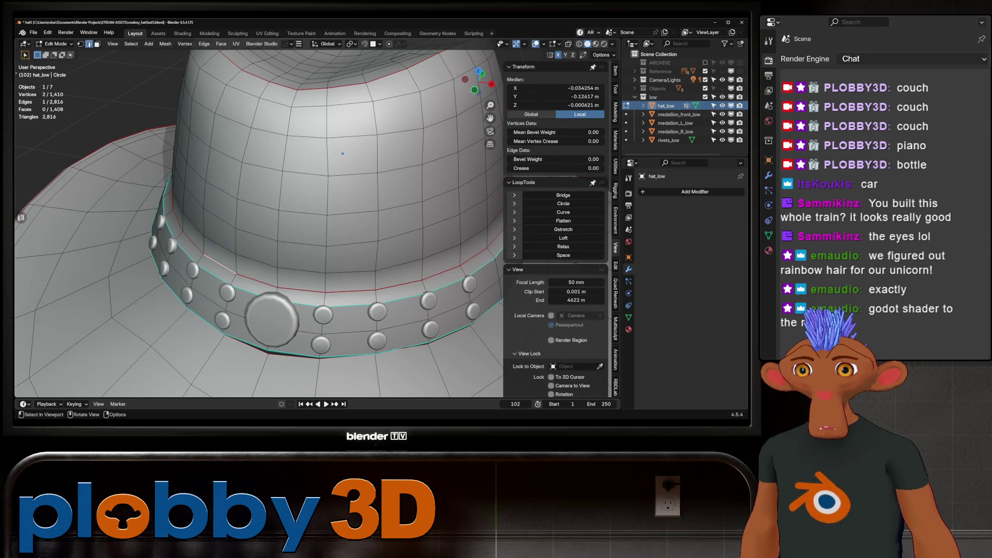
key(Tab)
scroll(310, 186, down, 5)
mouse_move(311, 187)
middle_down()
mouse_move(253, 222)
mouse_move(154, 81)
middle_up()
middle_drag(284, 219, 272, 240)
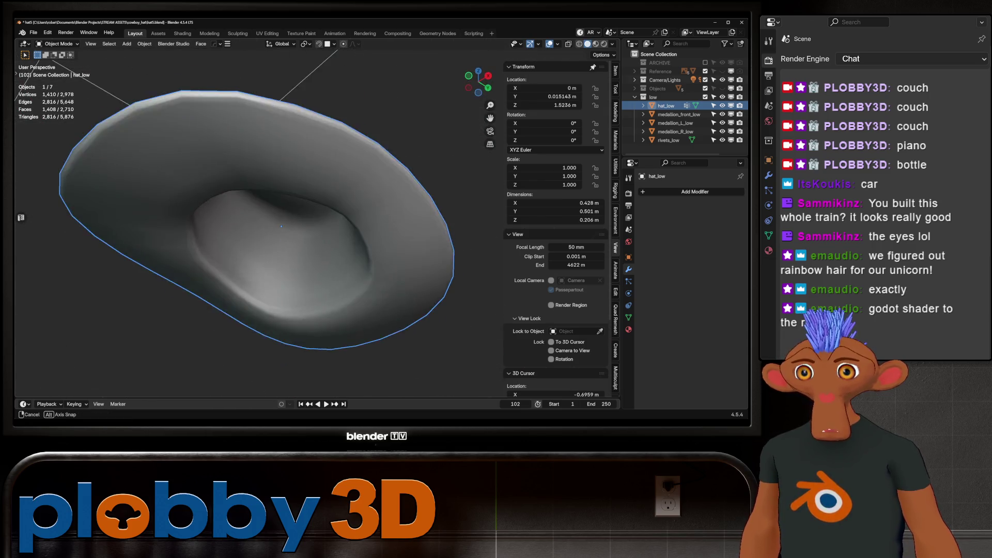
scroll(273, 241, up, 3)
key(Tab)
alt+click(194, 256)
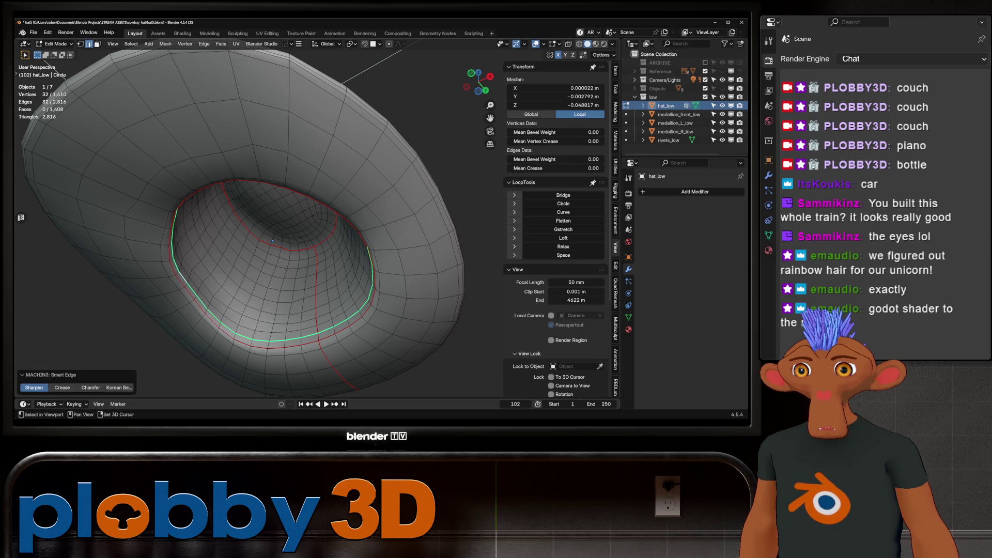
alt+click(341, 295)
alt+click(164, 256)
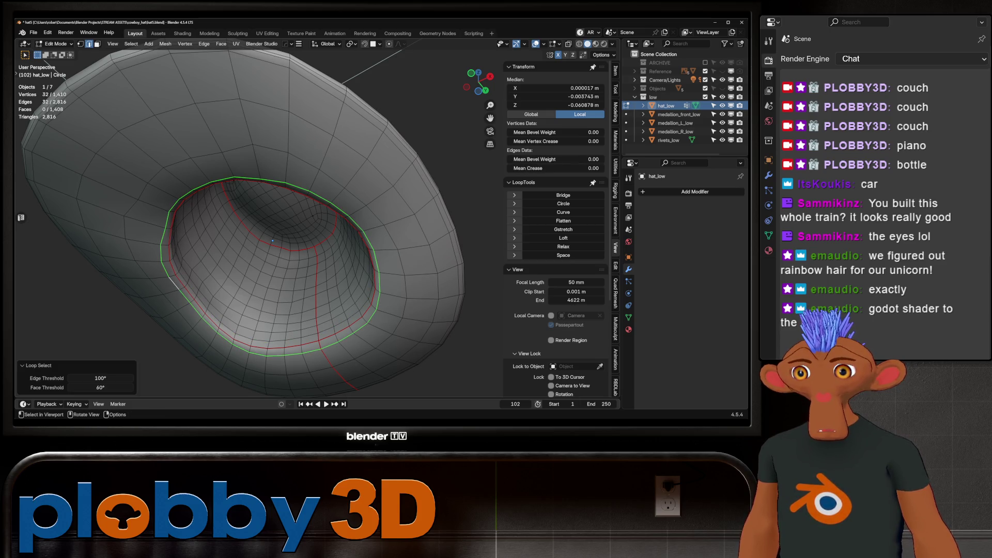
key(Tab)
Check the hat's loops and underside from several angles, then select medallion_front_low
middle_drag(273, 240, 270, 236)
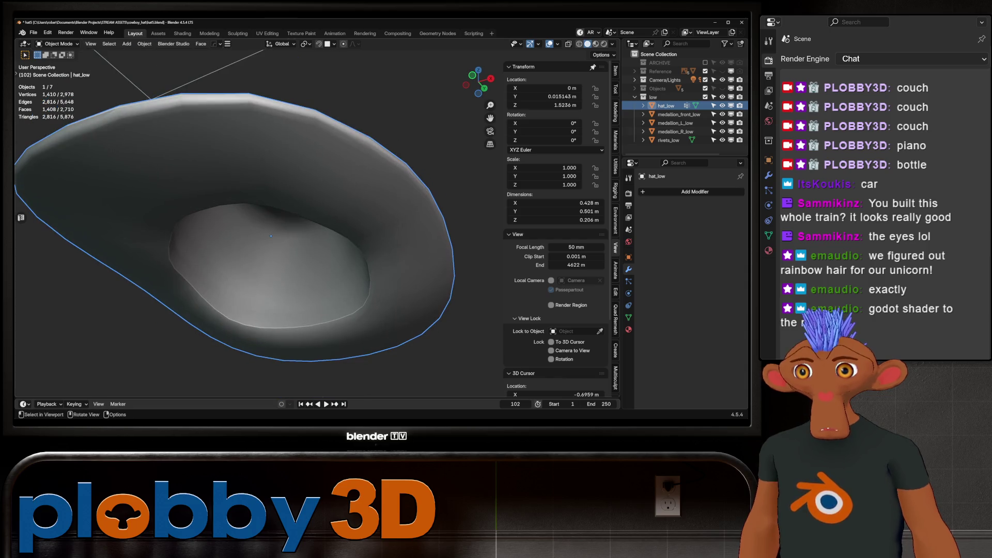
key(Tab)
key(a)
key(Tab)
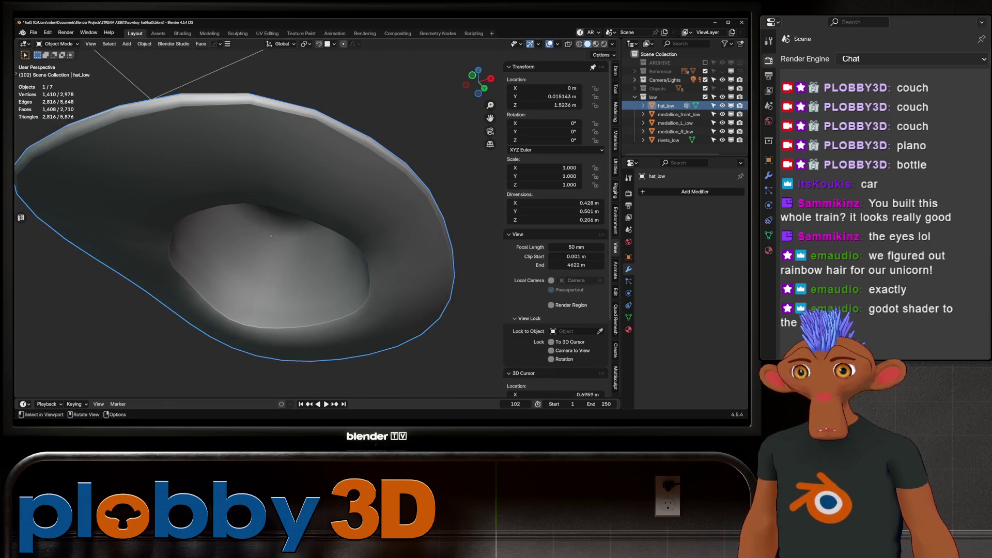
middle_drag(271, 236, 268, 224)
key(Tab)
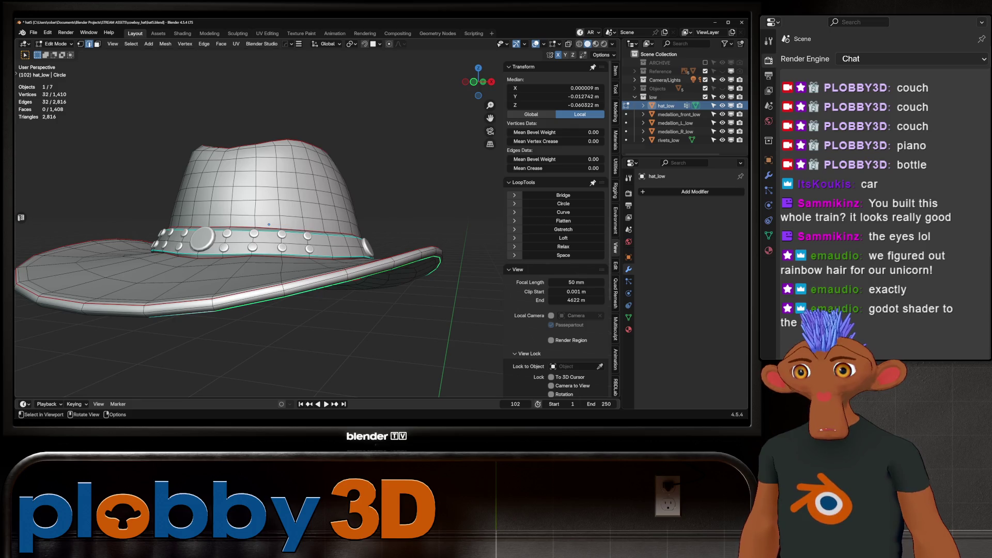
key(Tab)
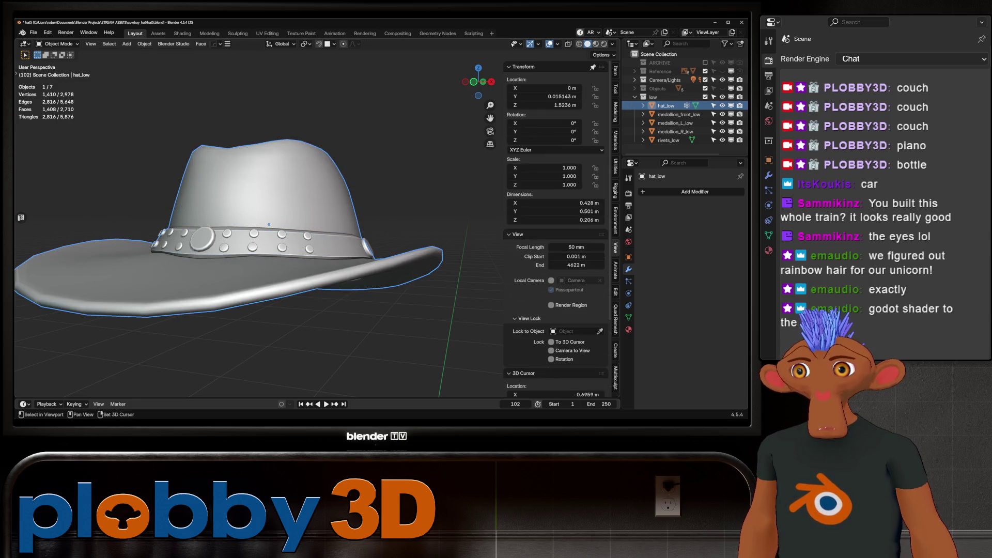
middle_drag(269, 224, 329, 229)
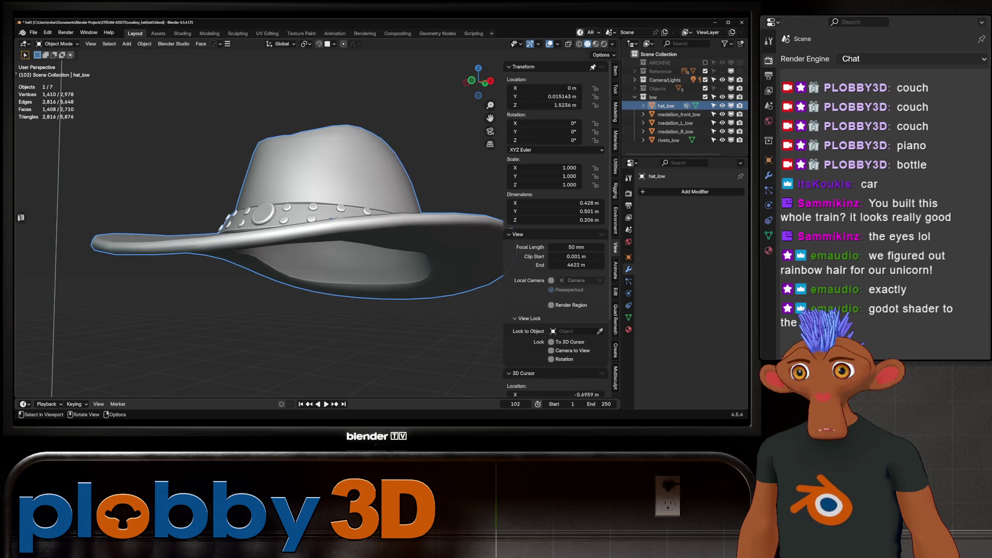
mouse_move(329, 229)
middle_down()
mouse_move(249, 215)
mouse_move(317, 244)
middle_up()
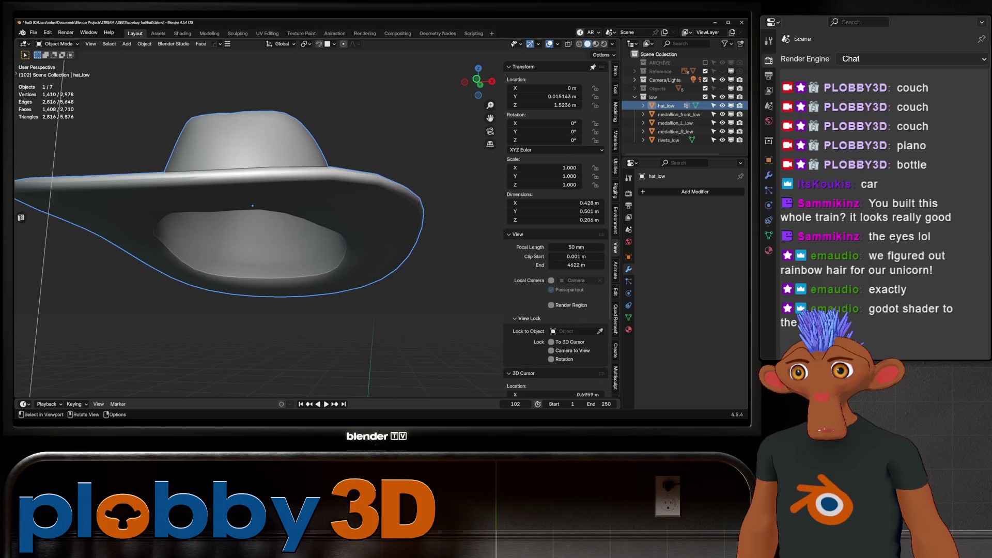
scroll(317, 245, up, 3)
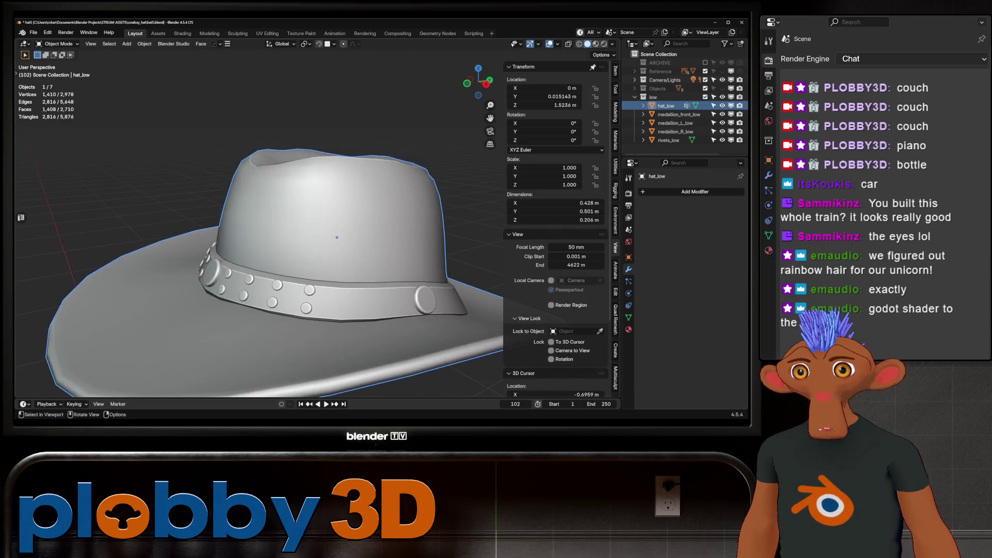
middle_drag(317, 244, 337, 198)
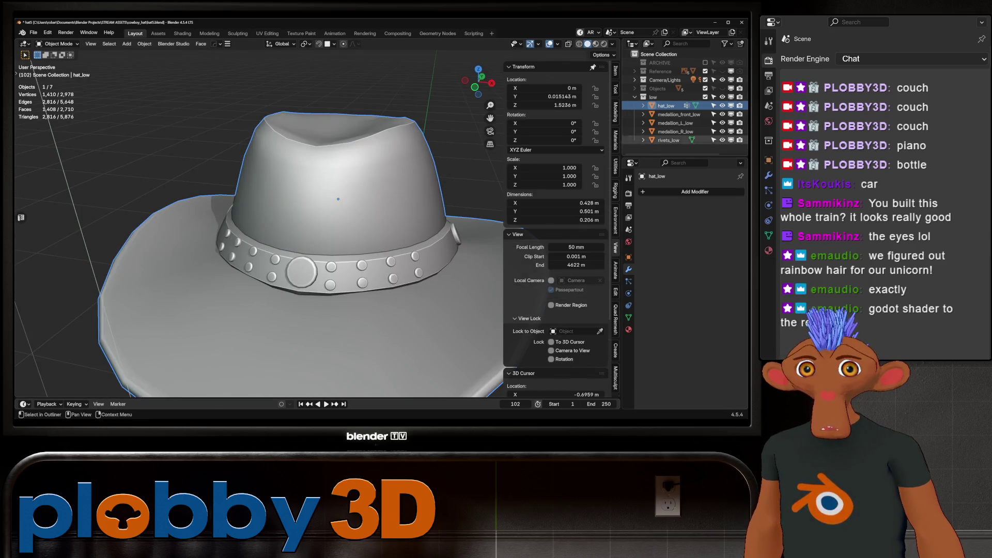
key(Tab)
middle_drag(338, 199, 341, 200)
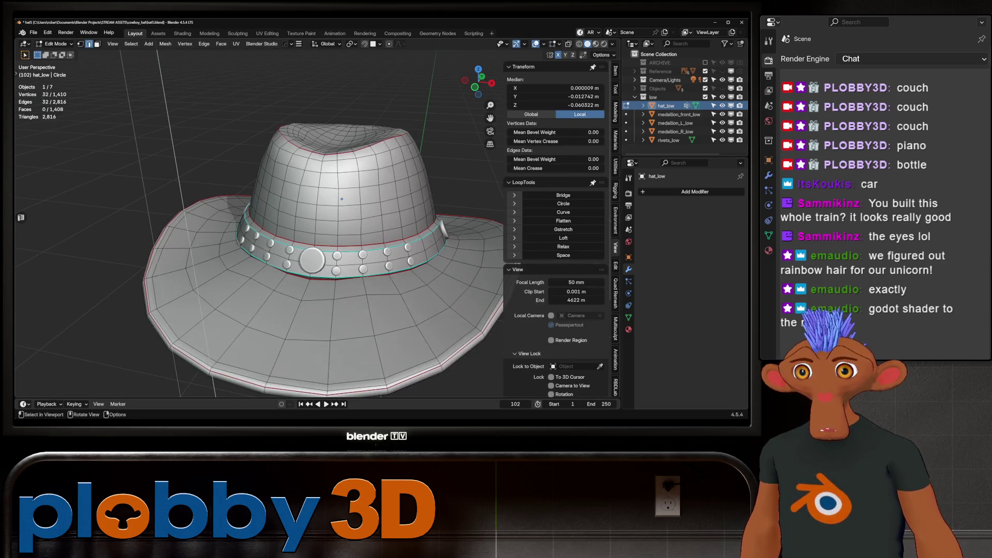
key(Tab)
click(312, 262)
scroll(311, 261, up, 5)
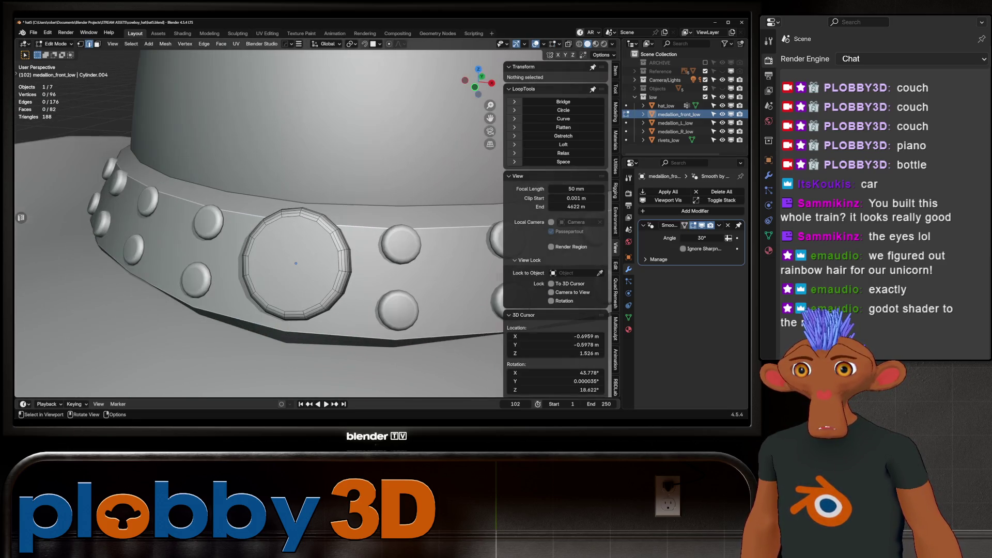
scroll(349, 259, down, 3)
Select all of medallion_front_low's mesh and show it in the UV Editing workspace
middle_drag(349, 259, 233, 262)
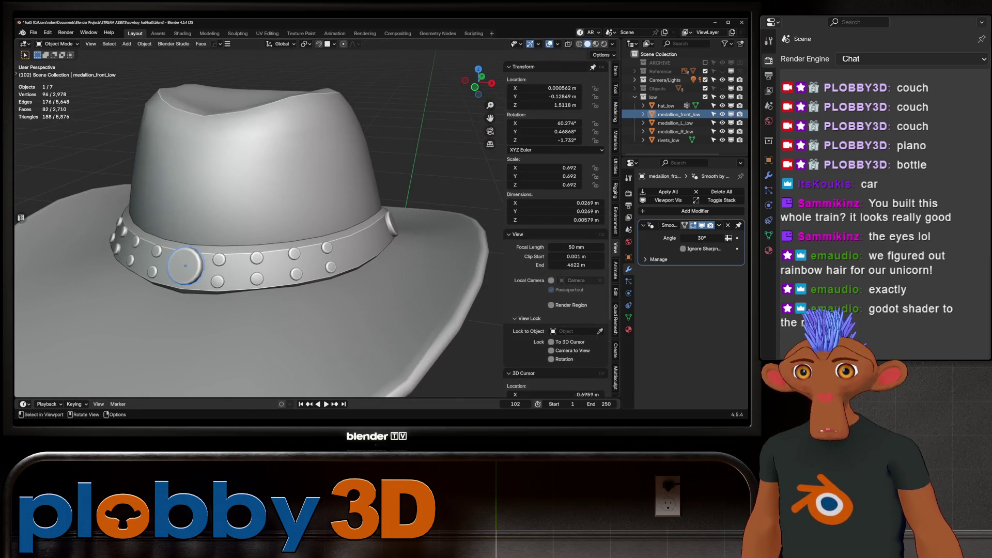
click(390, 225)
mouse_move(390, 225)
middle_down()
mouse_move(344, 237)
mouse_move(461, 233)
middle_up()
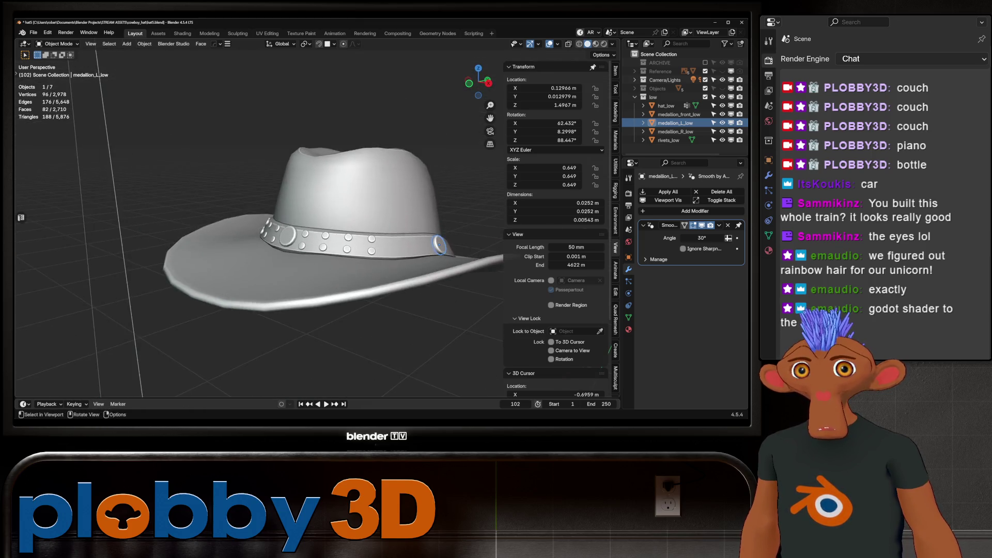
click(291, 255)
key(Tab)
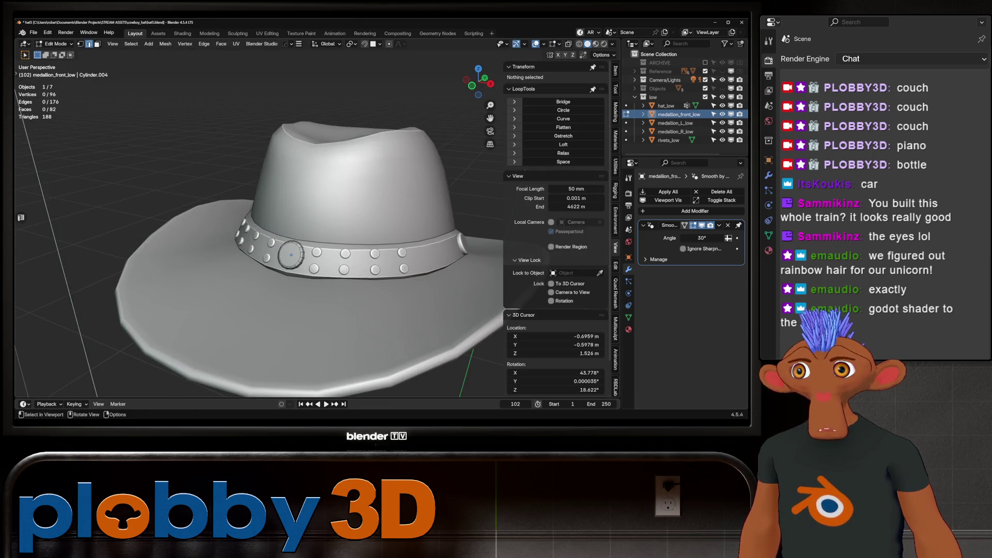
key(a)
click(267, 33)
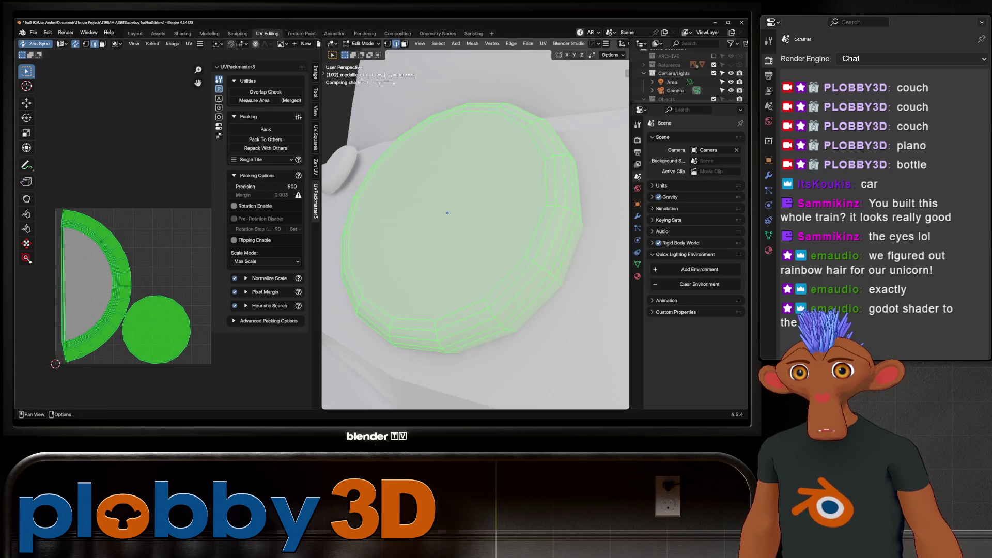
Run Zen UV Auto Unwrap on the front medallion and on rivets_low
click(315, 167)
click(298, 122)
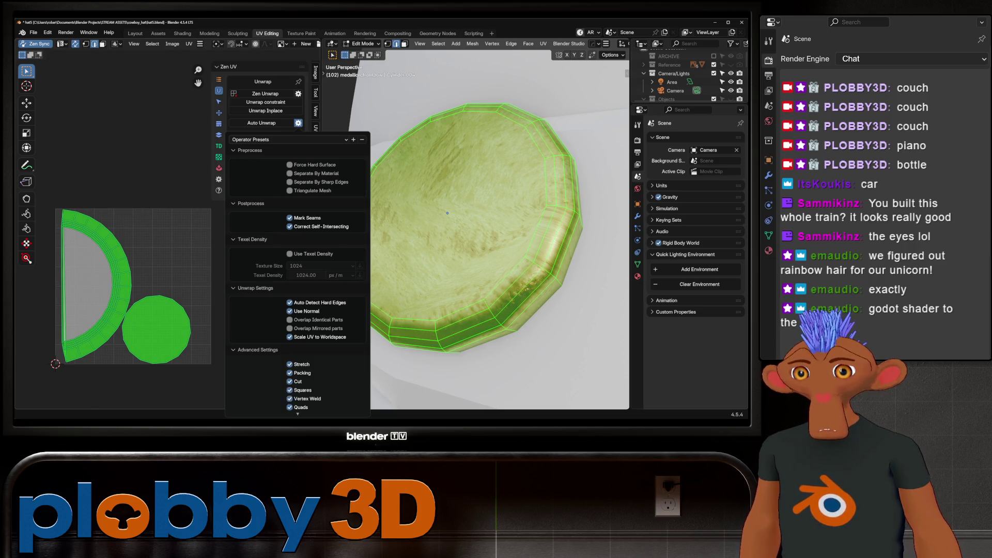
key(Return)
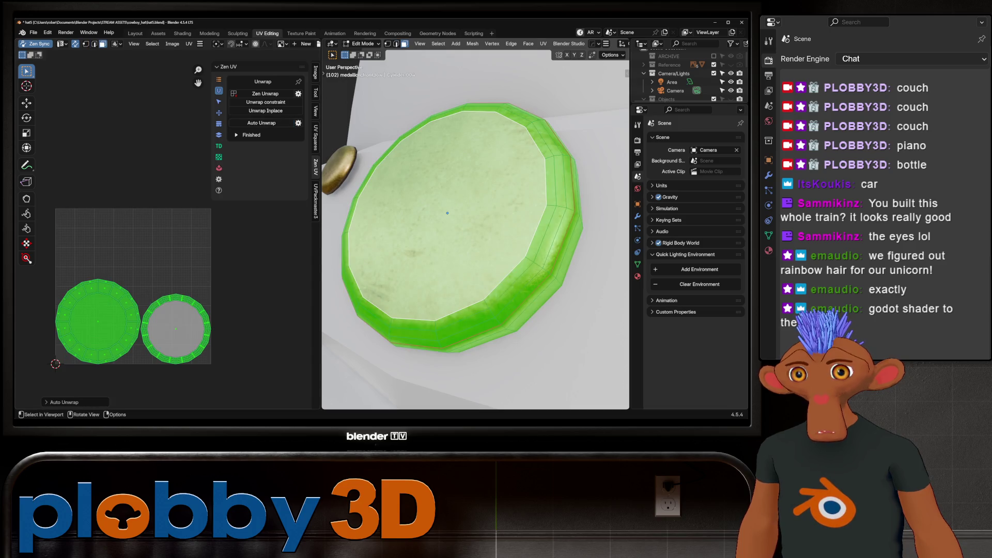
key(Tab)
middle_drag(447, 212, 475, 225)
scroll(475, 225, down, 5)
click(510, 207)
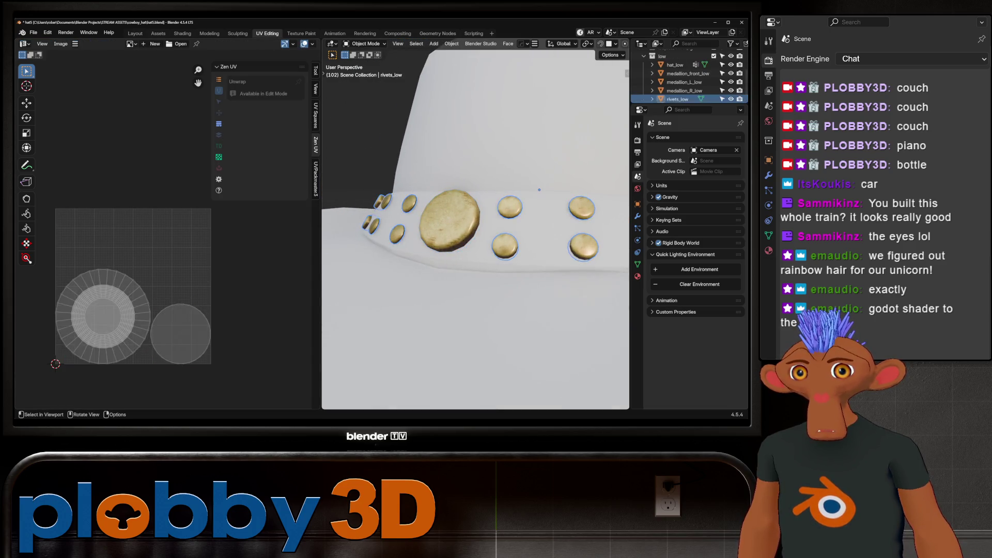
key(Tab)
click(261, 123)
key(Tab)
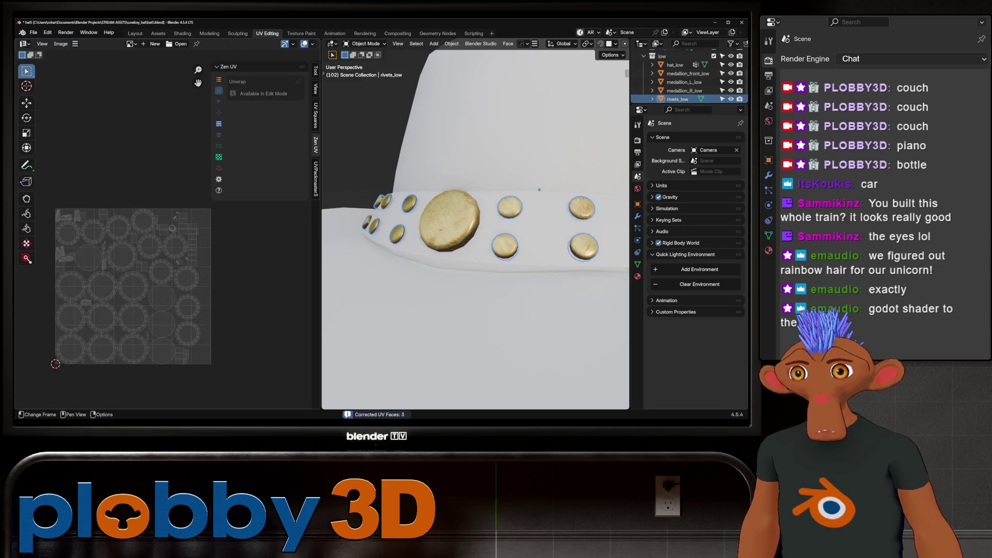
Auto unwrap medallion_L_low and medallion_R_low, leaving the whole hat in view
middle_drag(475, 233, 434, 225)
scroll(447, 185, down, 3)
scroll(507, 268, up, 5)
click(507, 268)
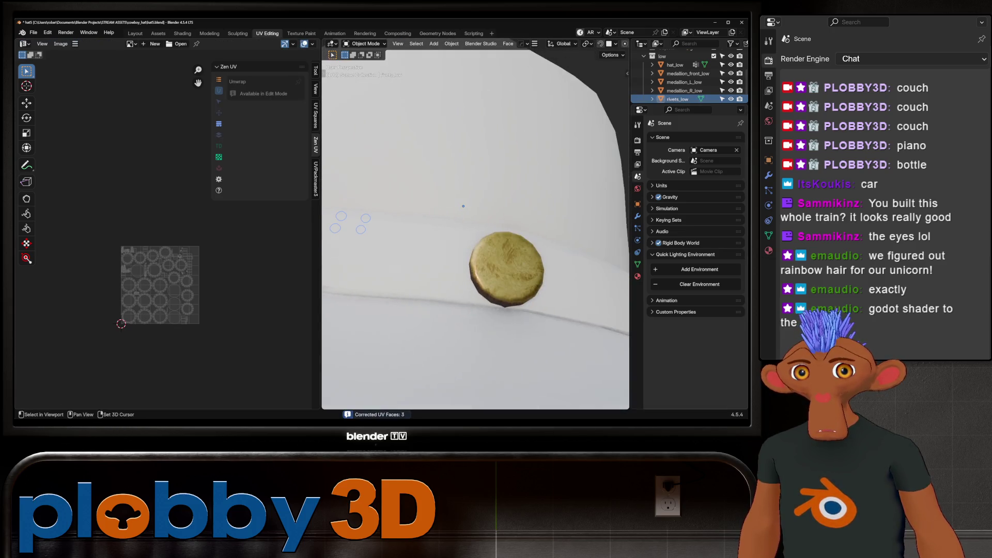
key(Tab)
key(a)
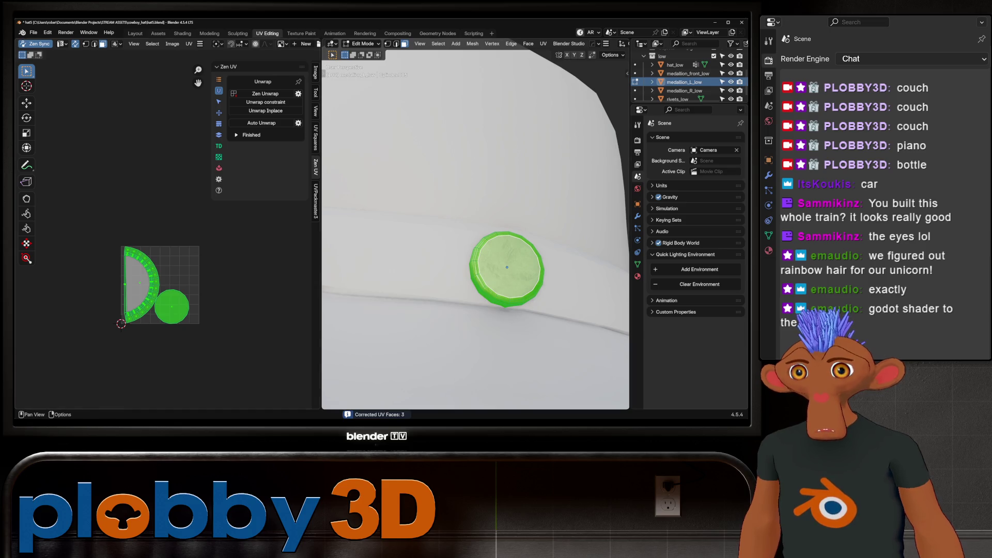
click(261, 123)
key(Tab)
scroll(475, 224, down, 5)
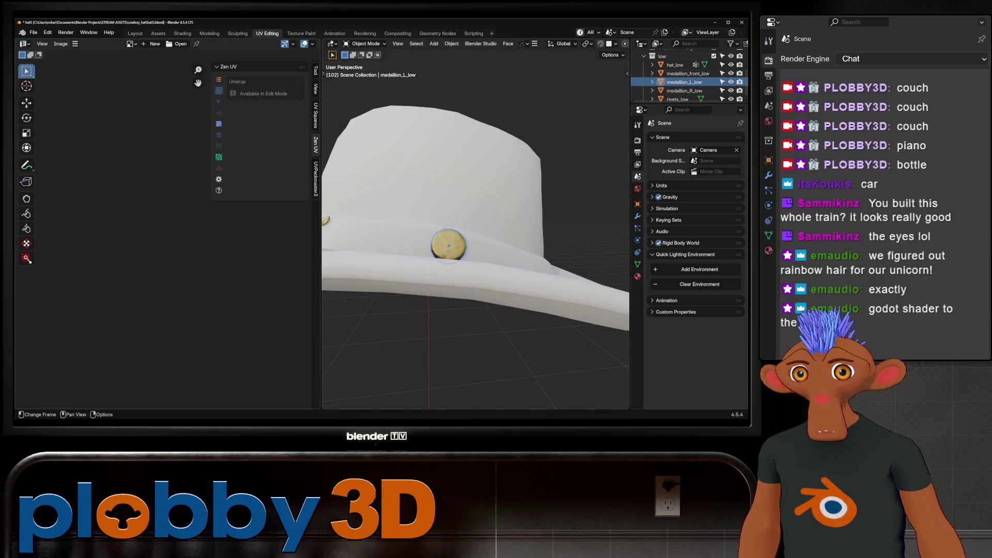
middle_drag(448, 246, 534, 226)
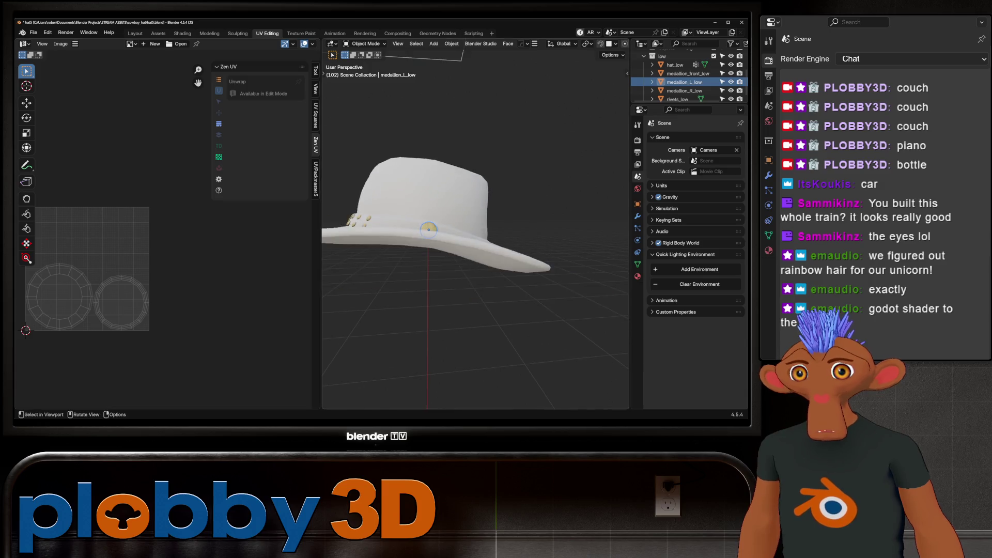
click(550, 323)
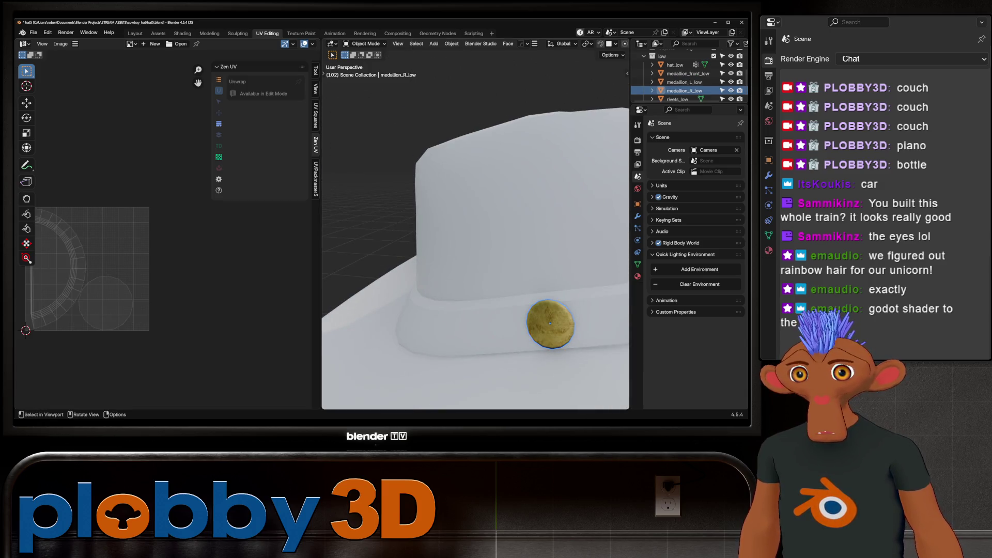
key(Tab)
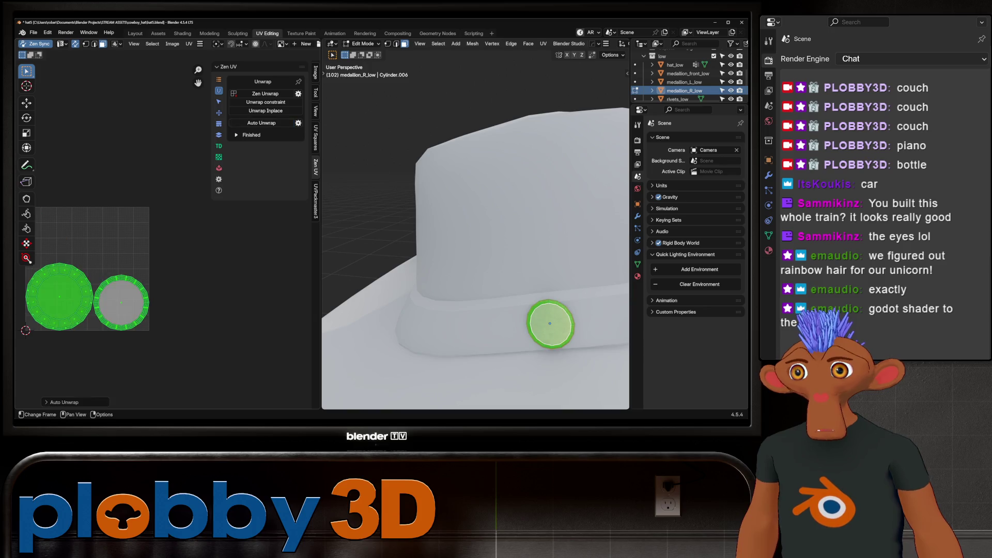
key(Tab)
middle_drag(475, 255, 511, 233)
scroll(475, 295, down, 5)
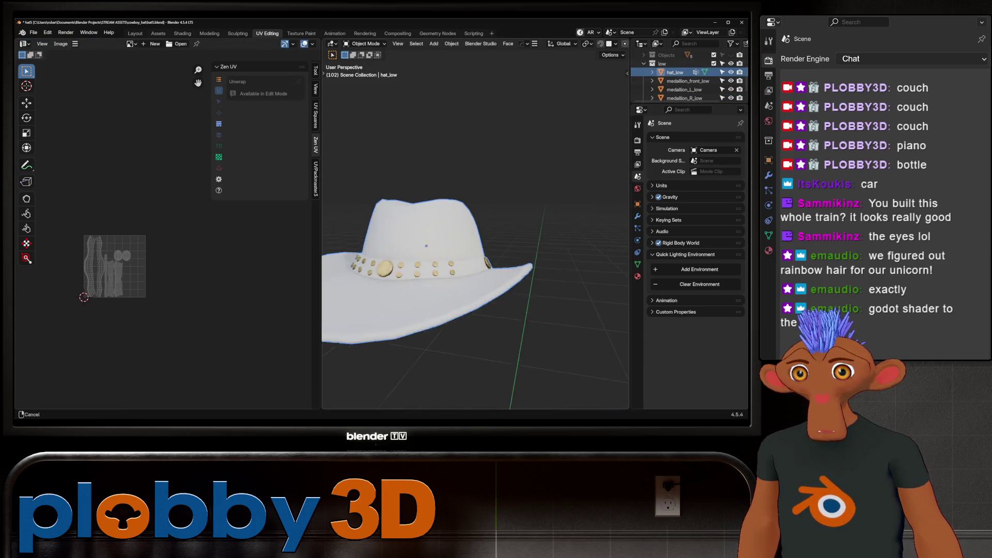
Auto-unwrap the hat body (hat_low) with Zen UV and inspect the big island
key(Tab)
click(262, 123)
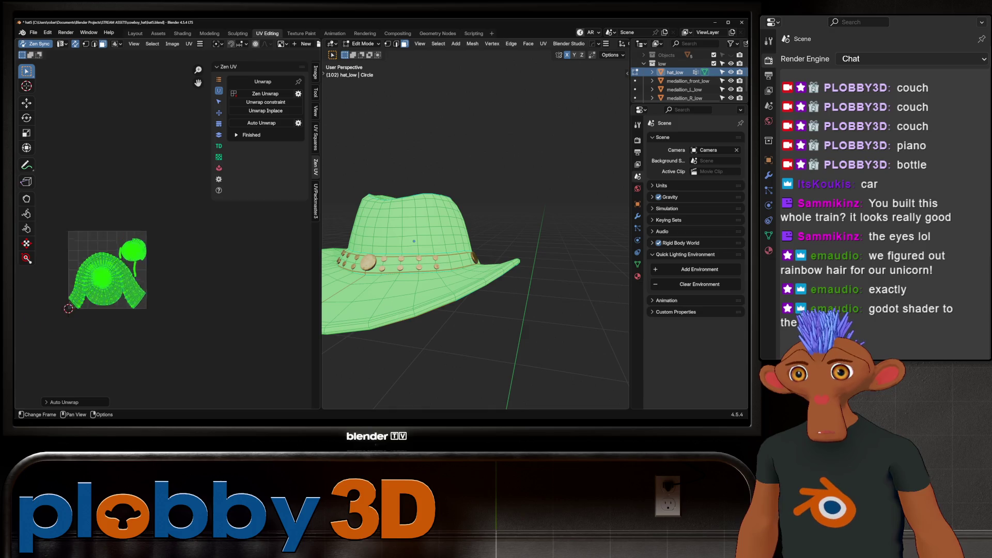
scroll(117, 272, up, 3)
scroll(116, 272, up, 2)
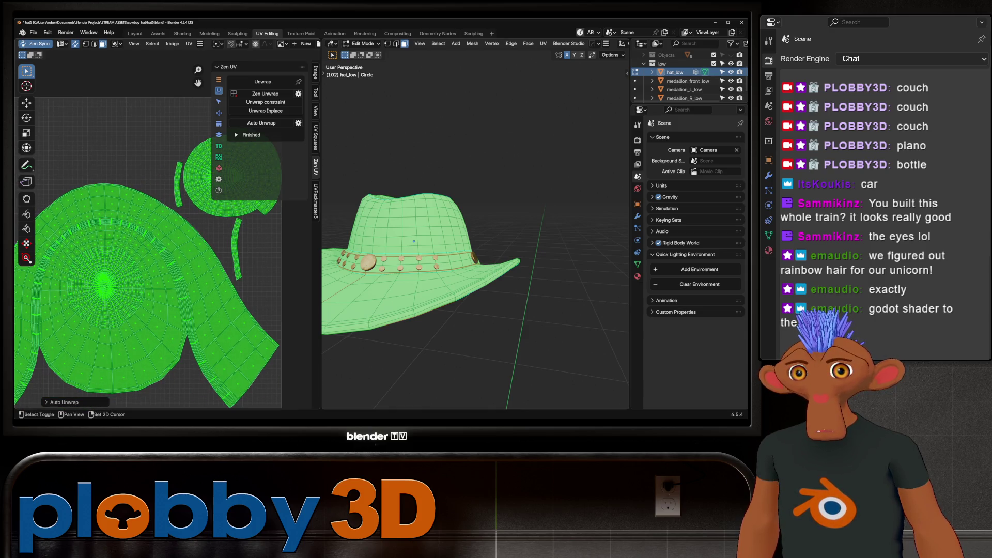
middle_drag(156, 256, 223, 251)
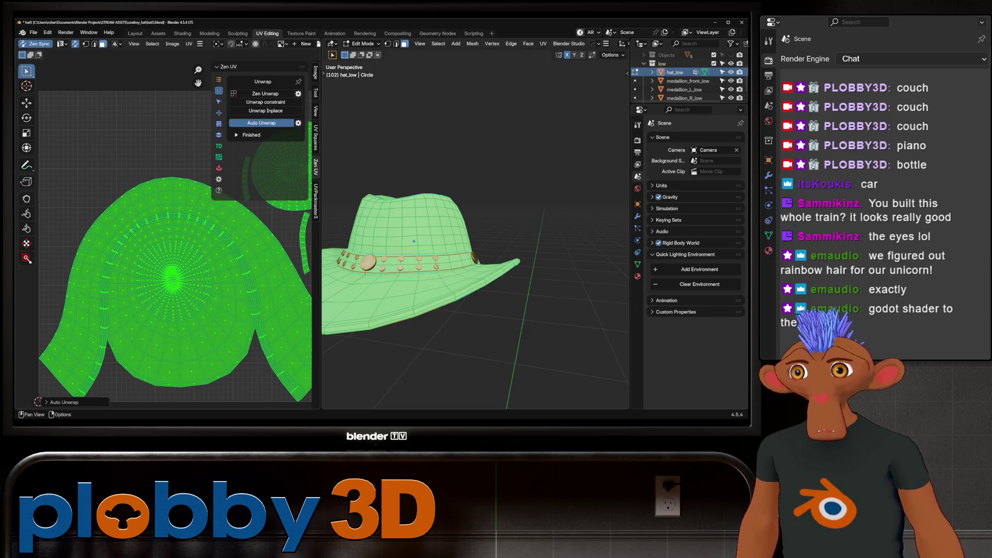
scroll(174, 249, down, 2)
scroll(174, 248, down, 2)
scroll(175, 248, down, 1)
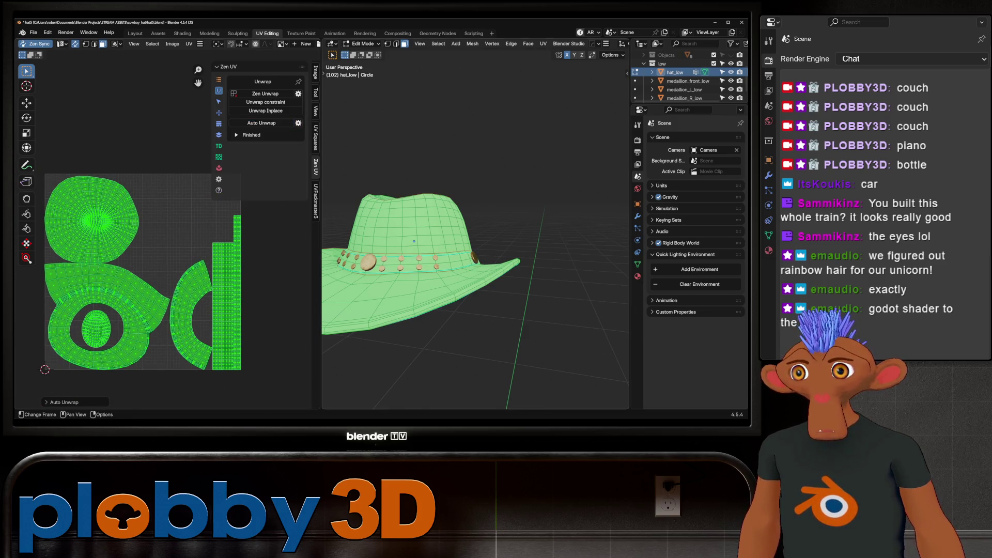
middle_drag(465, 255, 528, 241)
key(Tab)
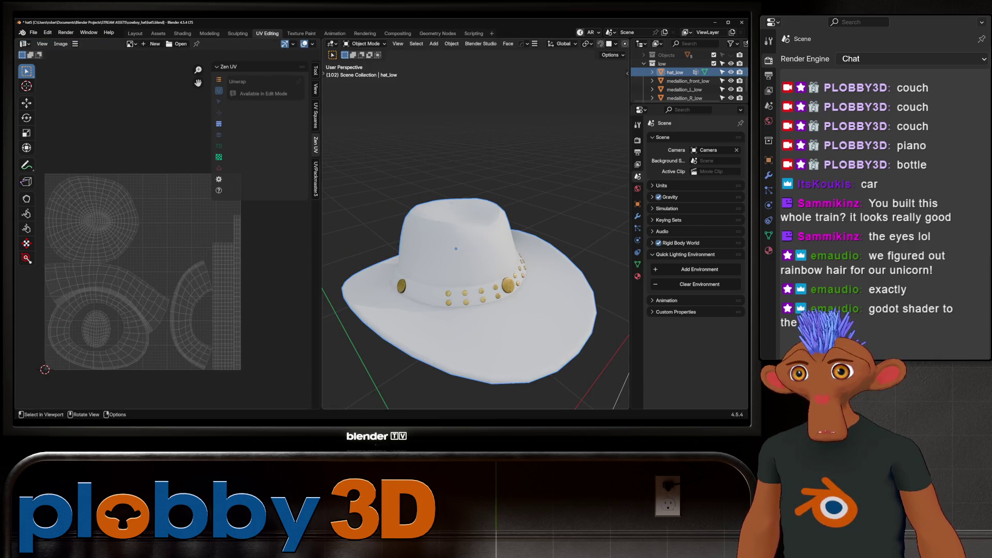
Box-select all the low-poly hat pieces and edit them together so their UVs combine
key(b)
drag(338, 158, 591, 401)
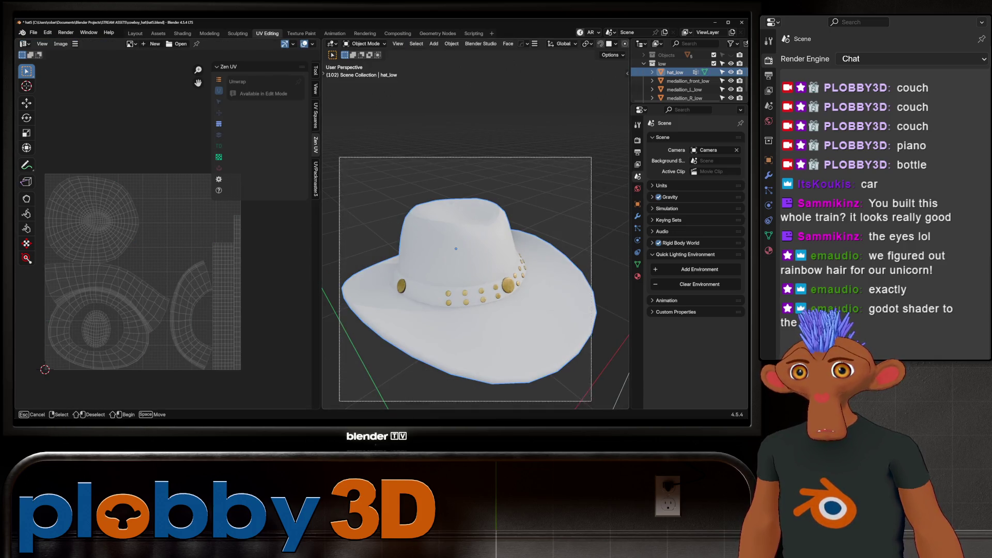
key(Tab)
mouse_move(474, 233)
middle_down()
mouse_move(465, 248)
mouse_move(477, 303)
middle_up()
key(shift)
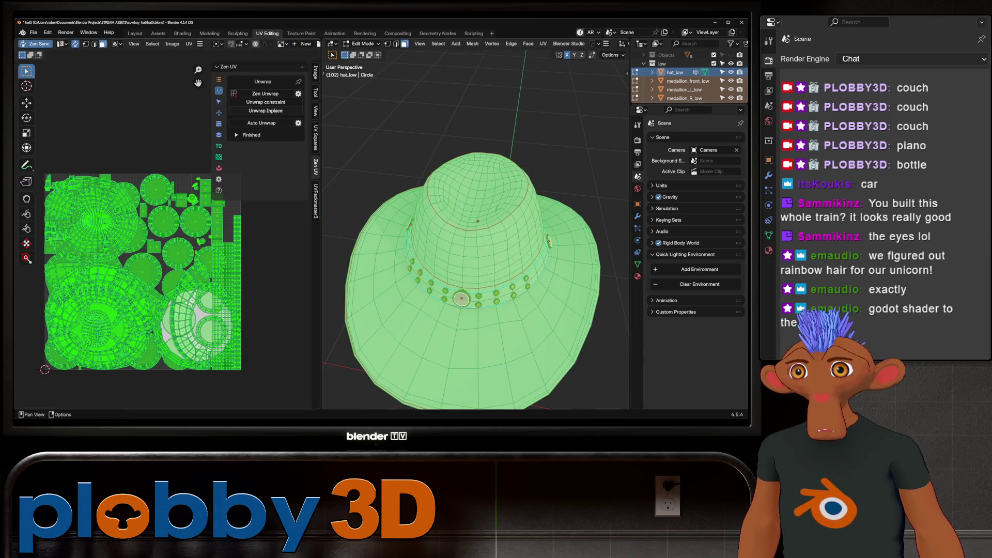
Set UVPackmaster3 texture size to 4096 under Pixel Margin and save the hat5 file
click(316, 201)
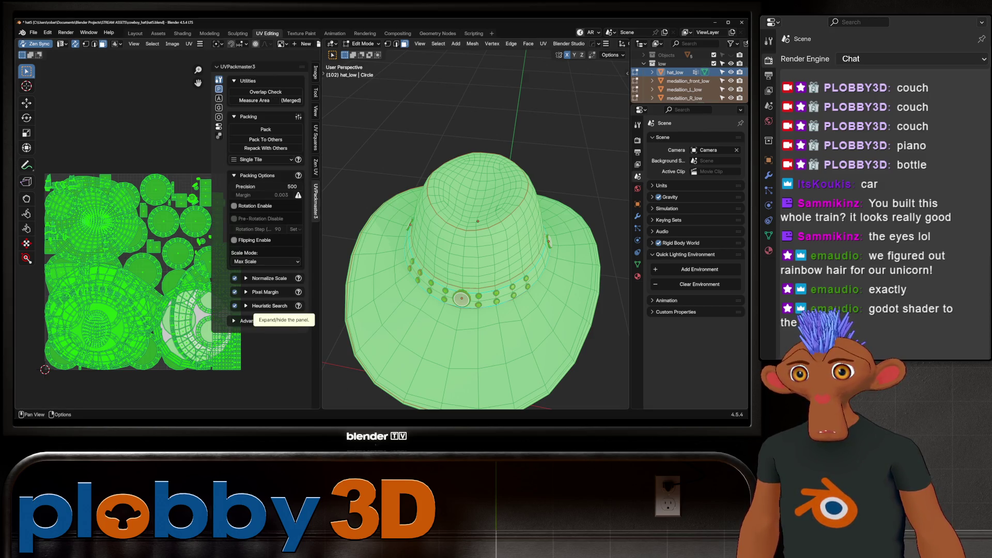
click(266, 292)
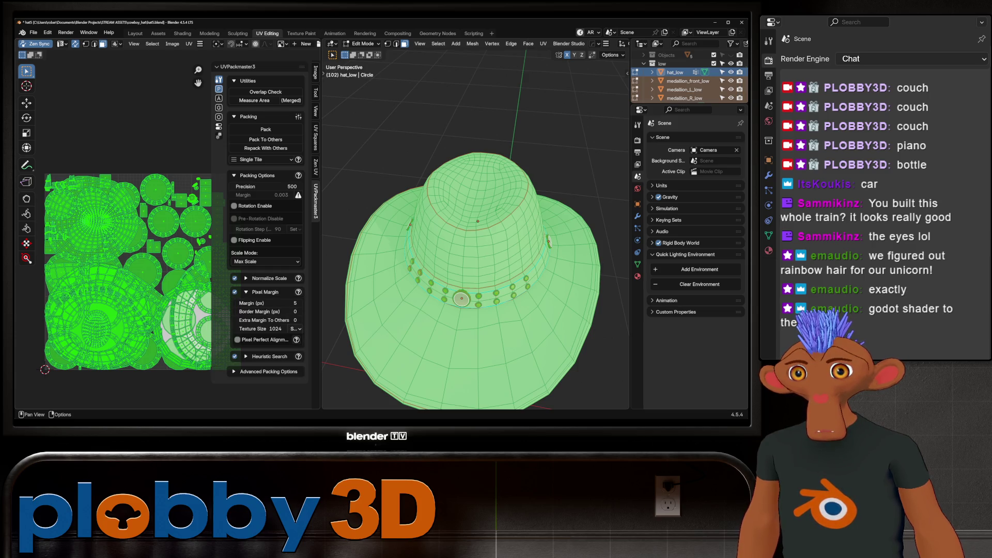
click(295, 329)
click(305, 301)
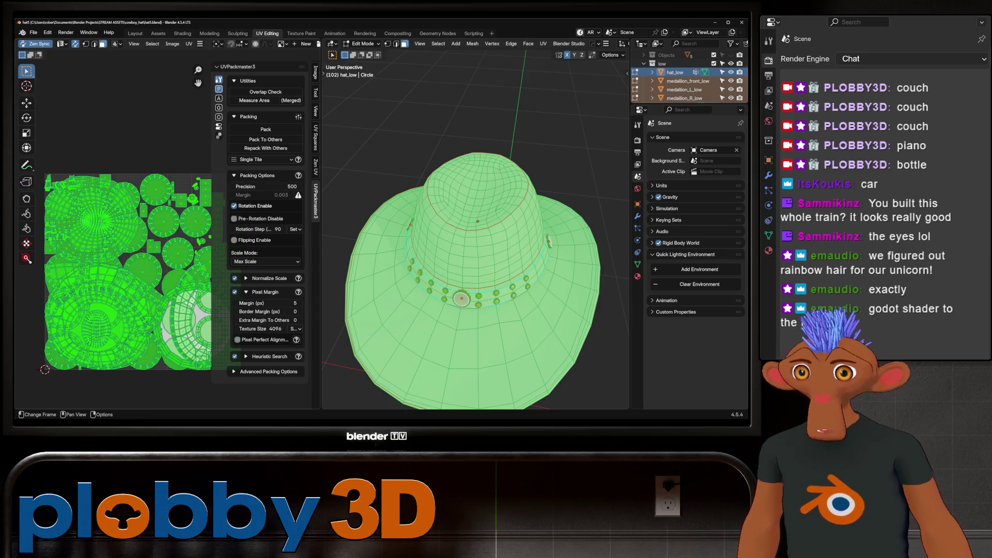
key(ctrl+s)
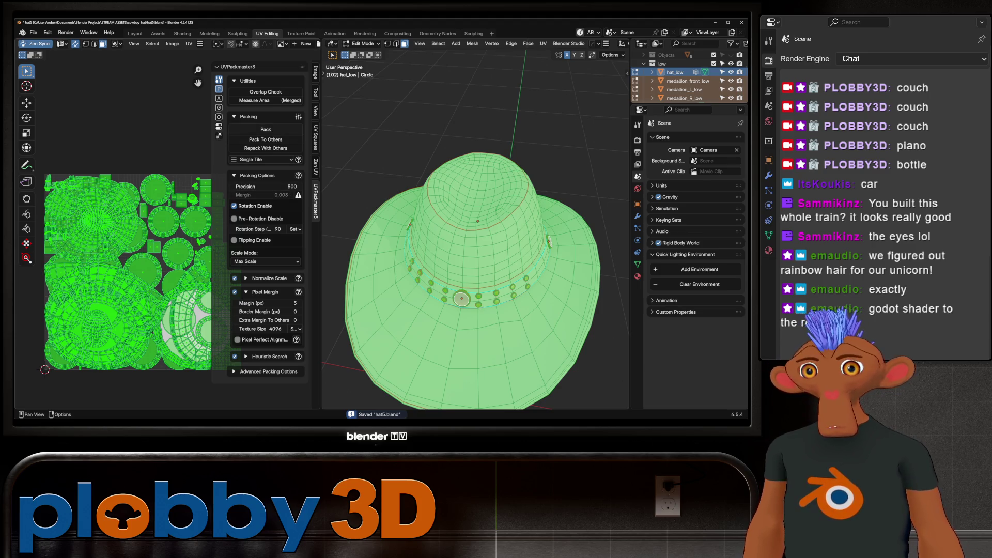
Pack all the hat pieces' UV islands into one tile and leave mesh editing
click(265, 130)
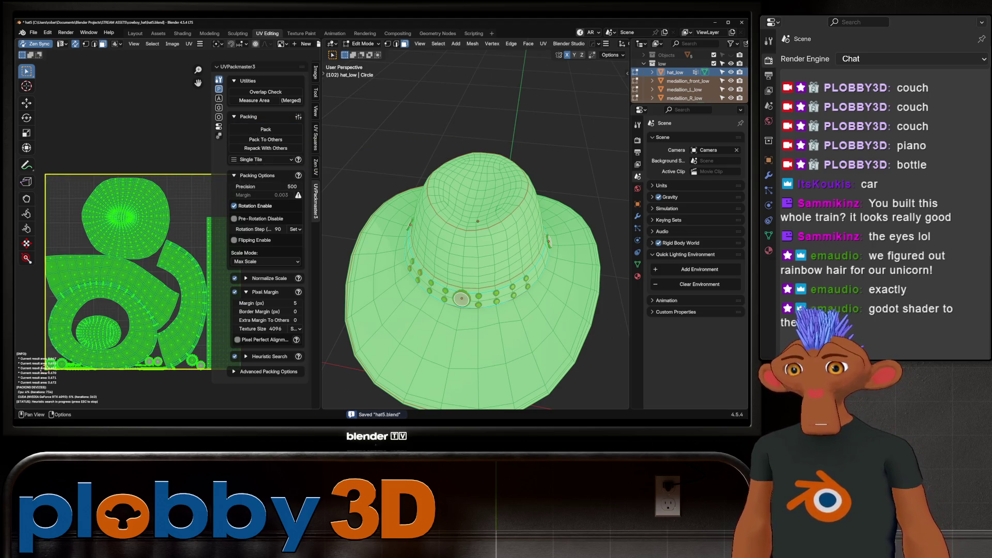
scroll(63, 341, up, 2)
scroll(62, 341, down, 3)
click(62, 341)
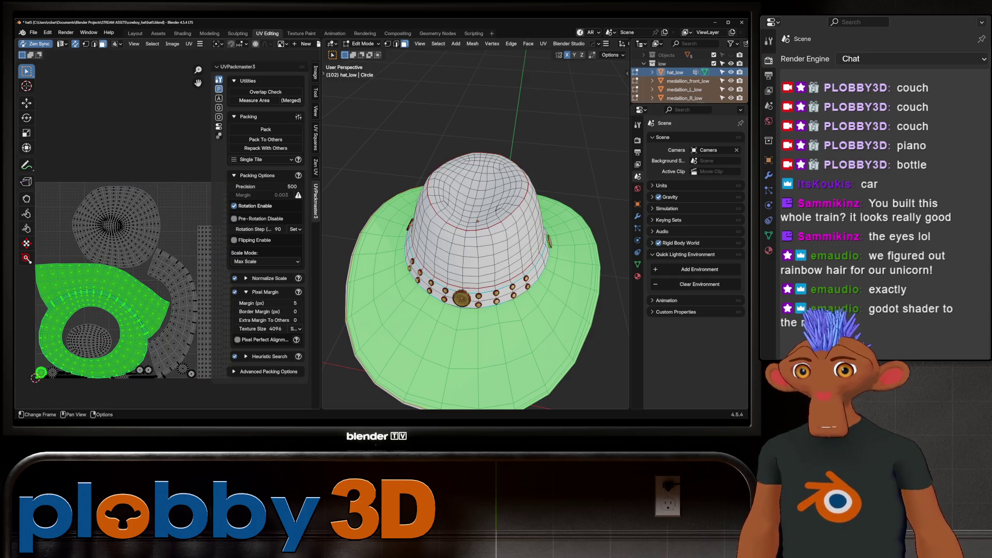
scroll(465, 264, down, 3)
key(a)
key(Tab)
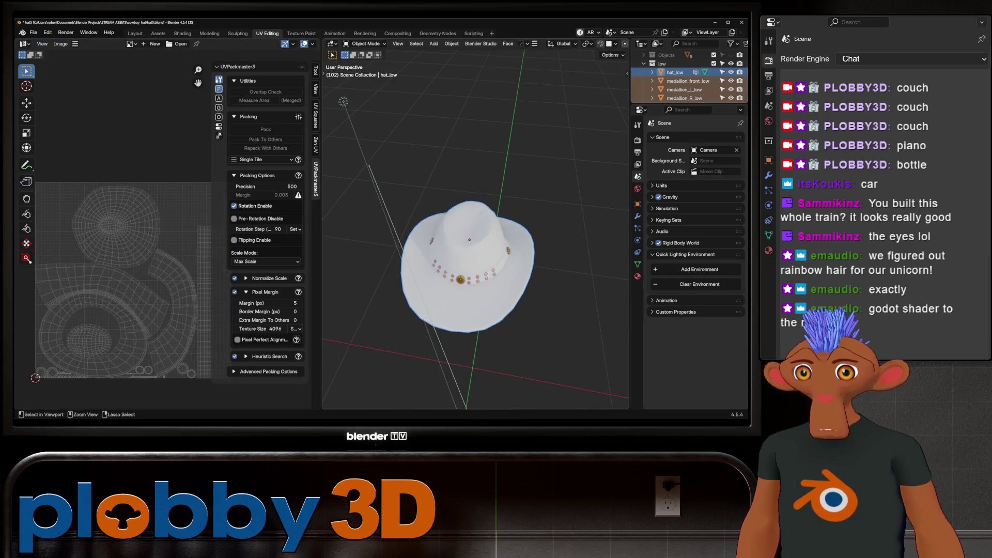
Apply rotation and scale to the low-poly hat pieces, then deselect everything
key(ctrl+a)
click(480, 265)
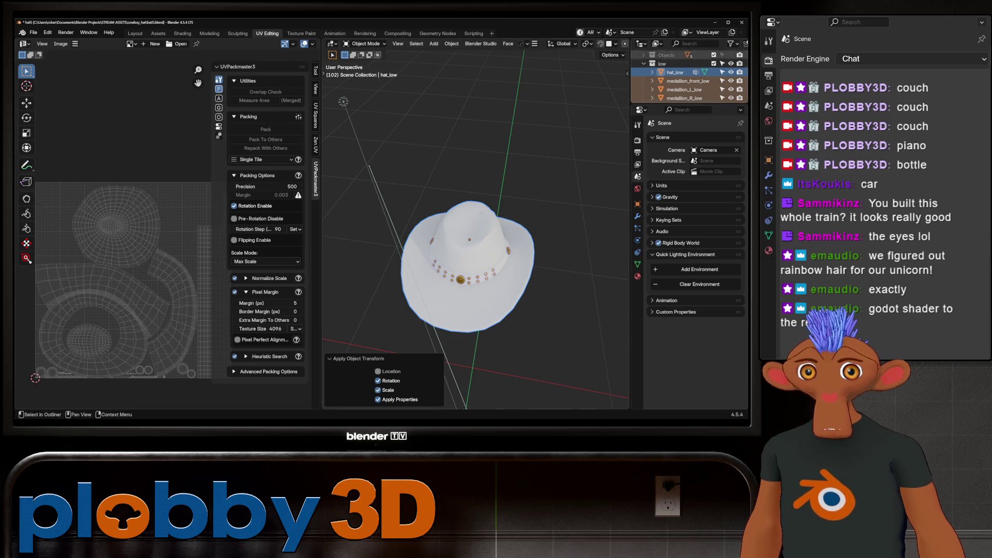
key(h)
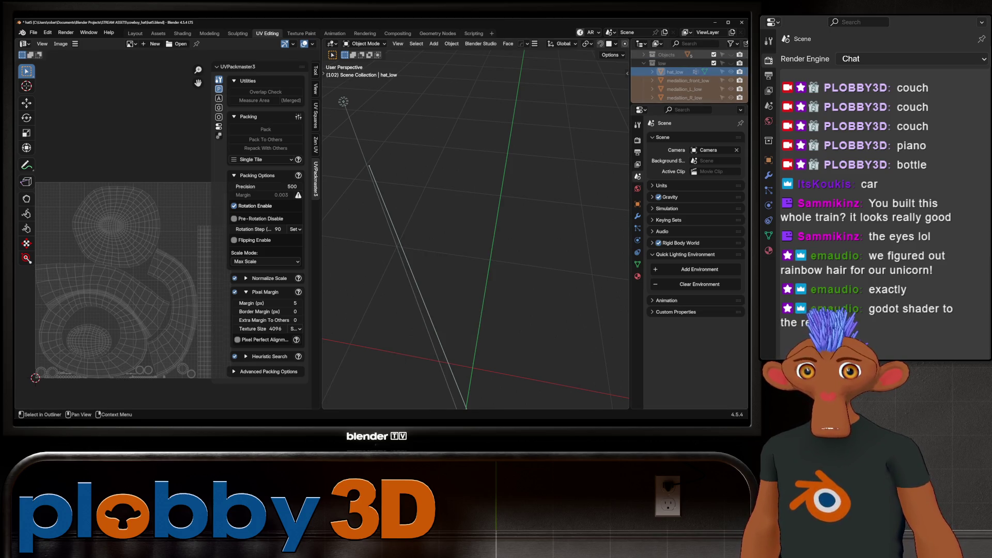
key(alt+h)
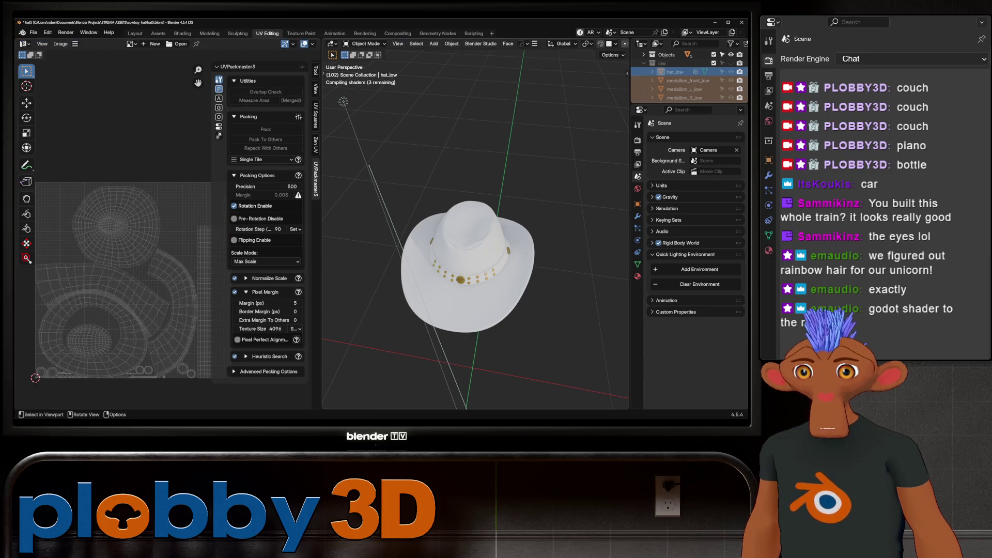
key(ctrl+b)
drag(408, 172, 545, 365)
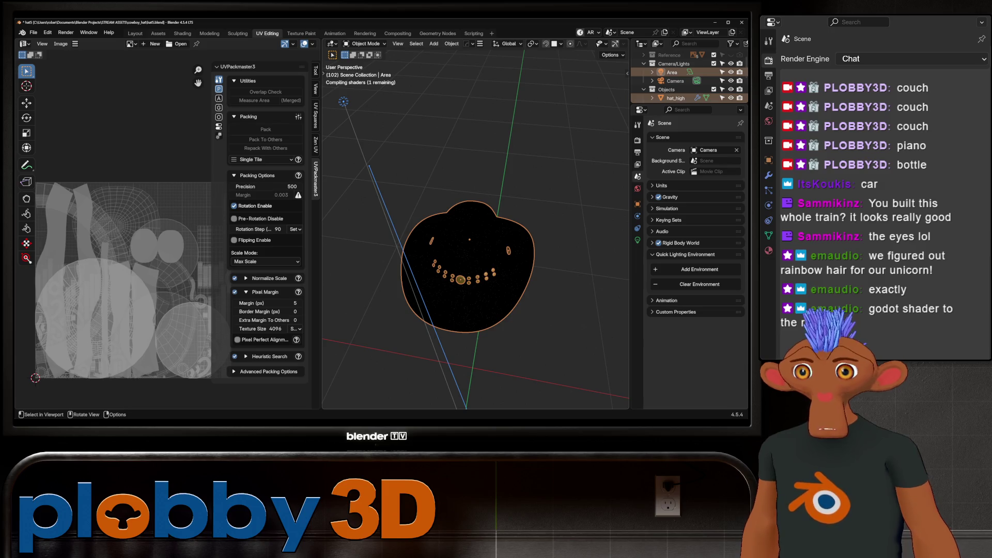
key(alt+a)
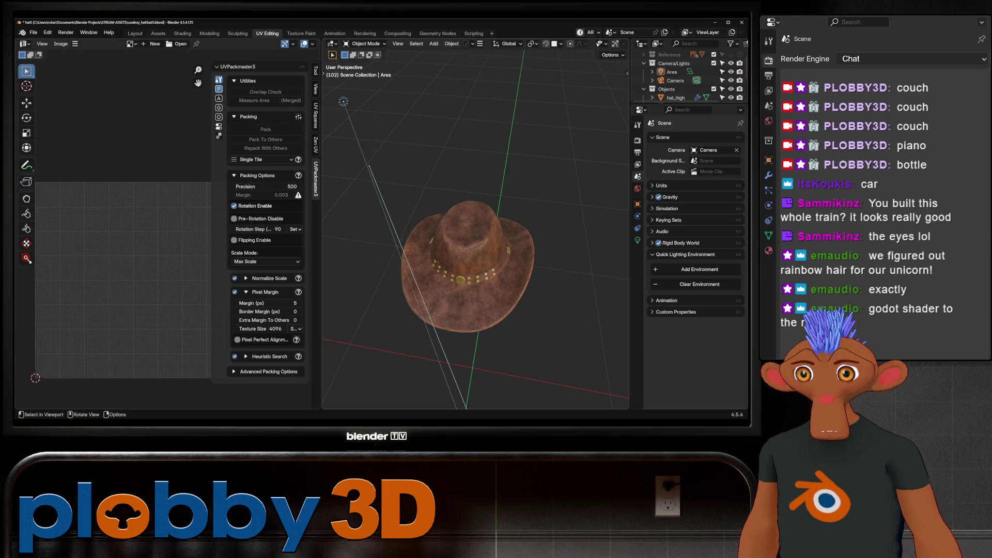
Delete the leftover Area light from the Outliner
click(643, 89)
click(672, 71)
key(Delete)
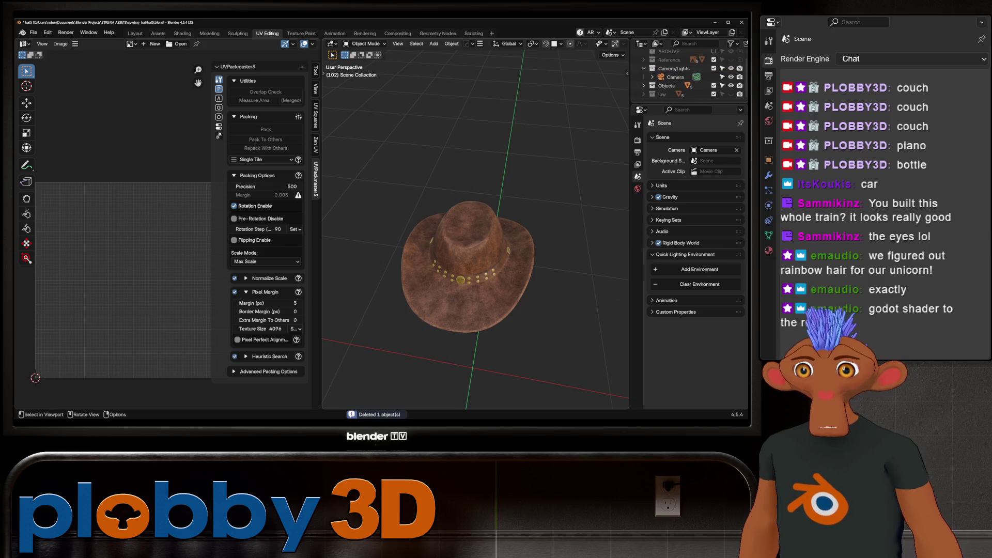
Apply rotation and scale to the high-poly hat and medallions, returning to Layout
drag(371, 133, 566, 363)
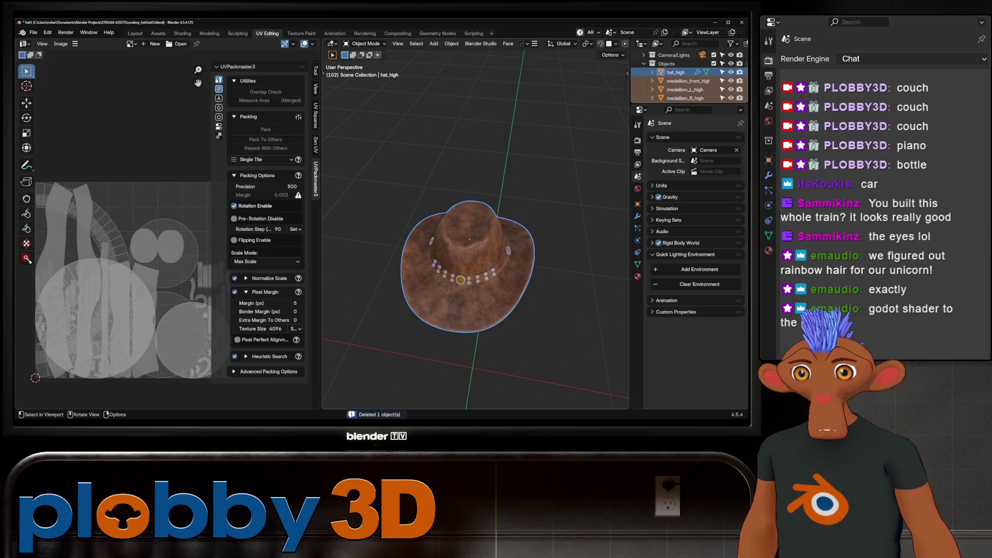
key(ctrl+a)
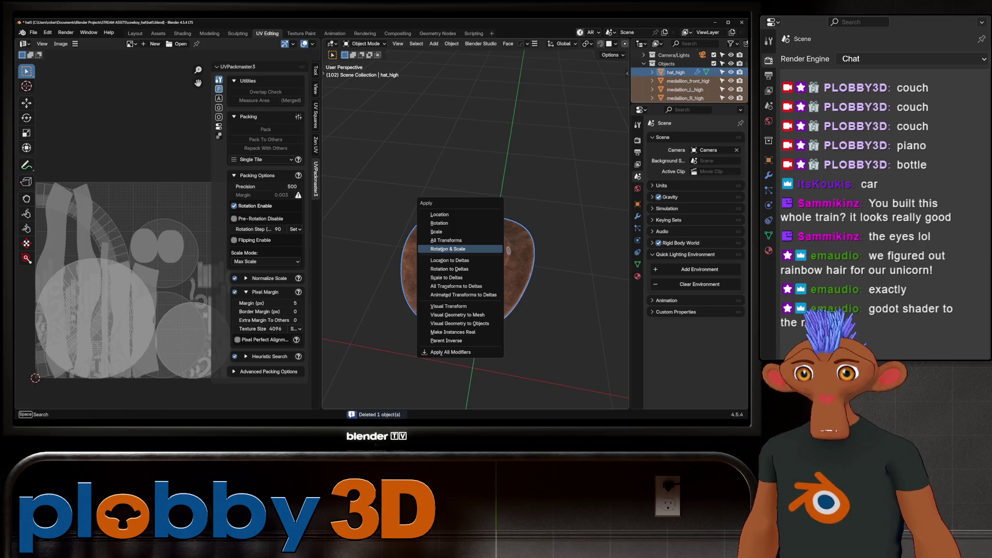
click(449, 249)
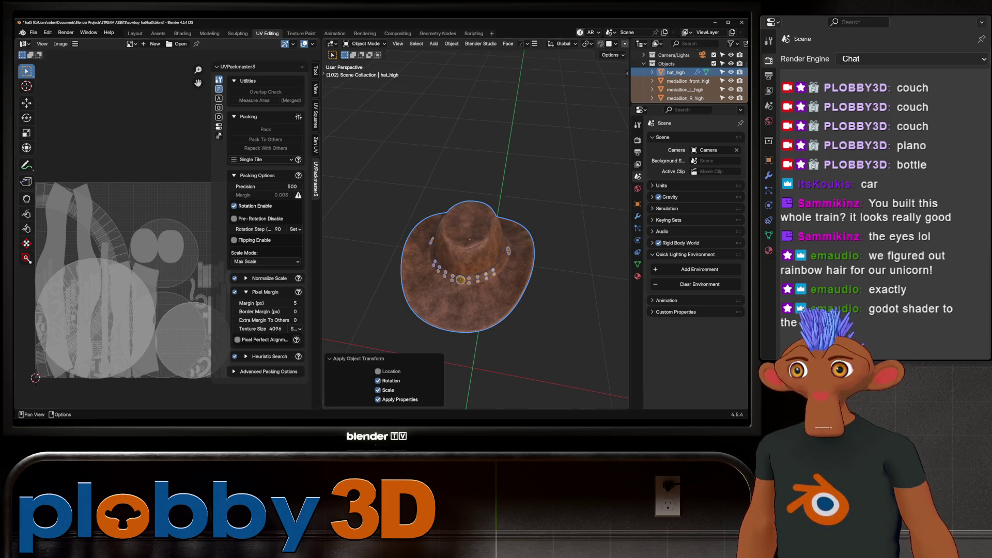
click(135, 34)
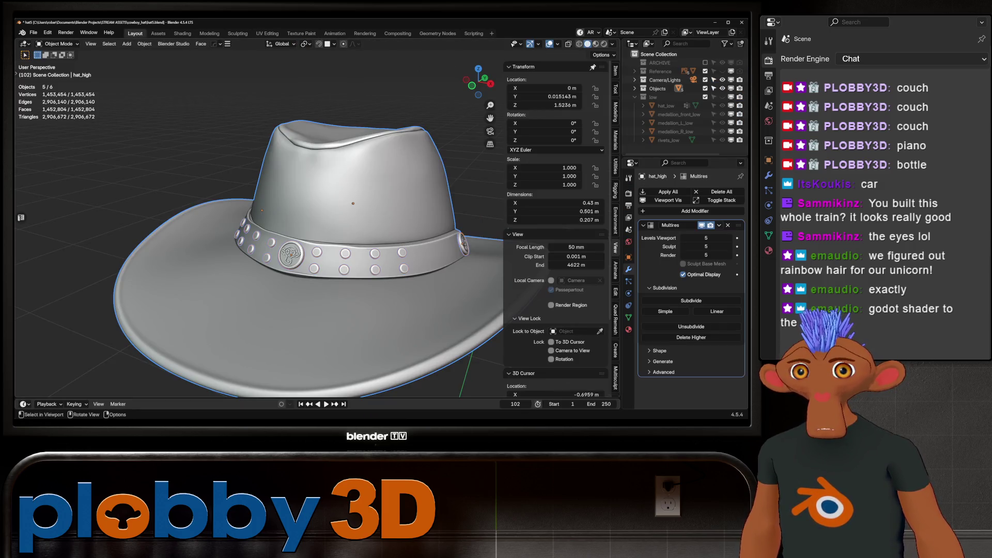
Hide the high-poly hat and edit hat_low's mesh in the UV Editing workspace
key(h)
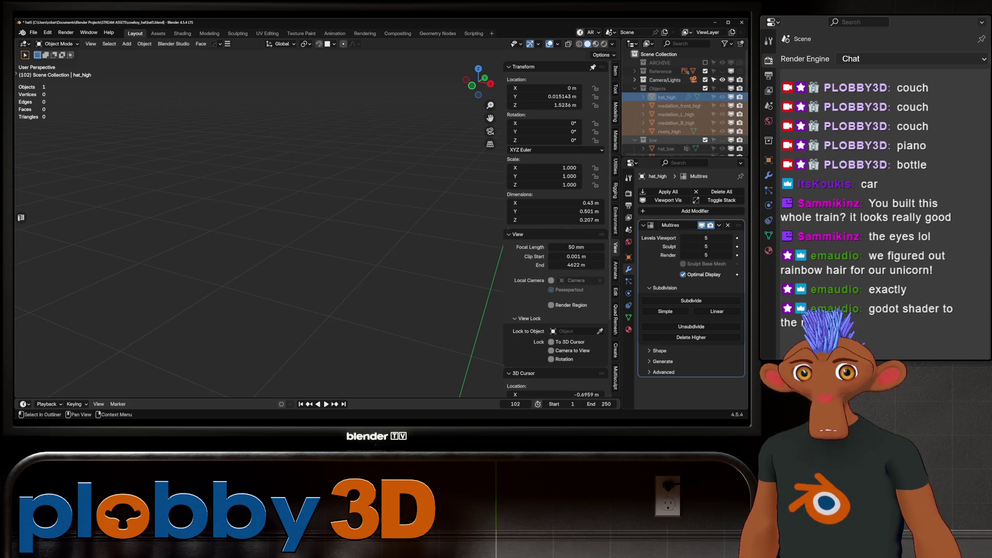
key(Tab)
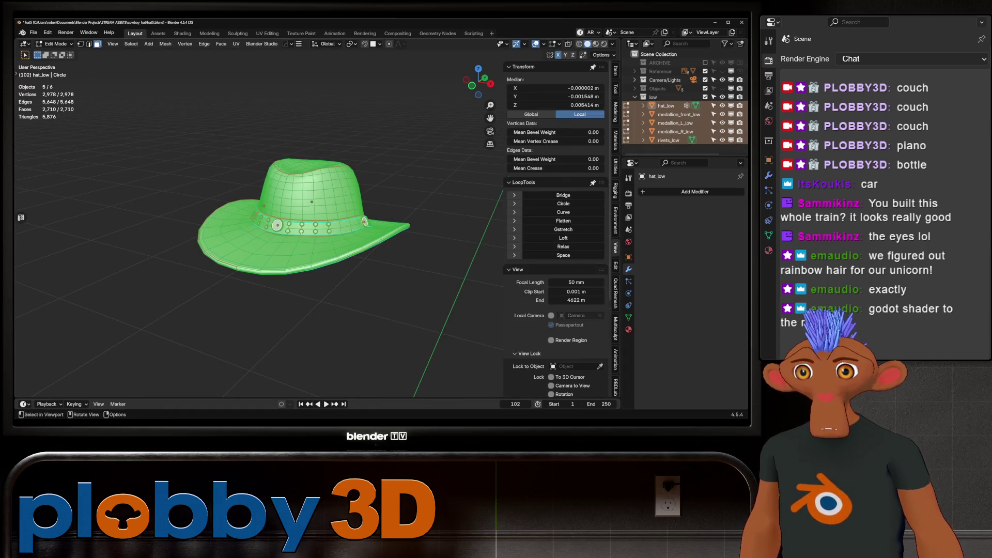
scroll(302, 232, up, 2)
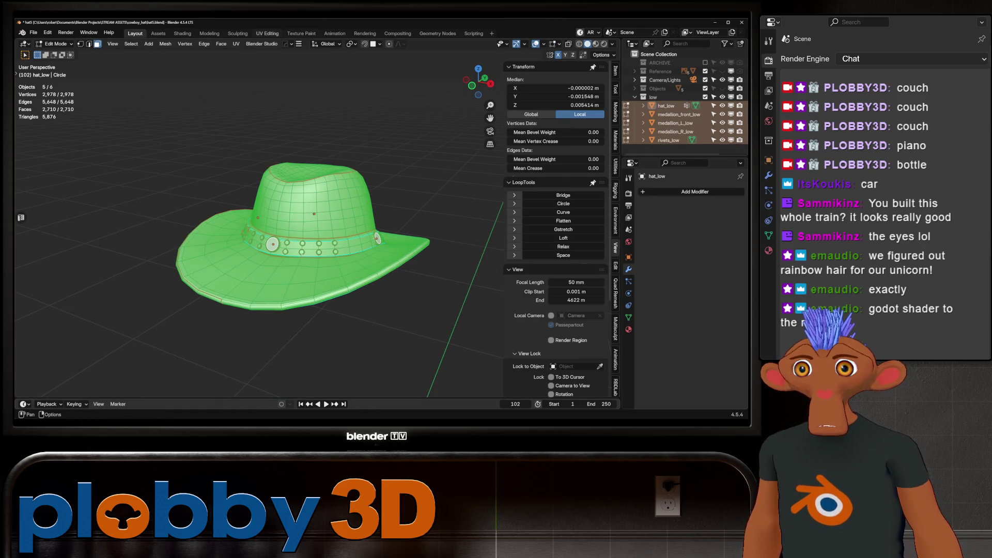
click(267, 33)
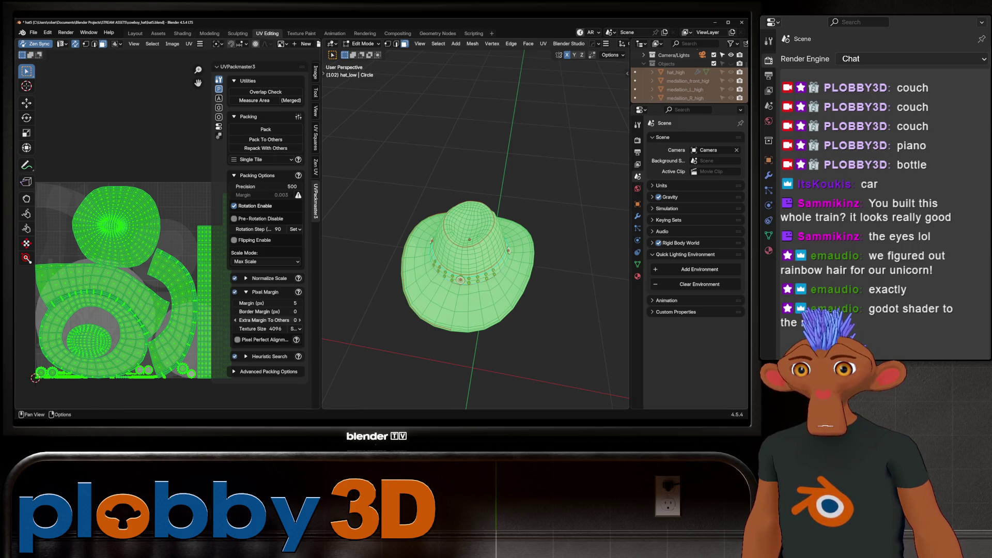
Pack hat_low's UV islands with UVPackmaster3, select all and return to Object Mode
click(266, 128)
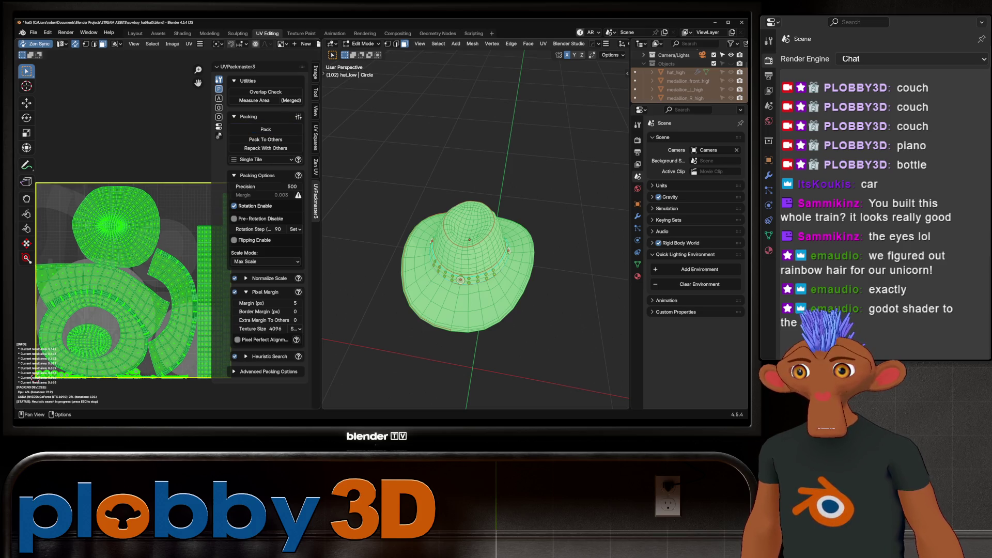
key(Escape)
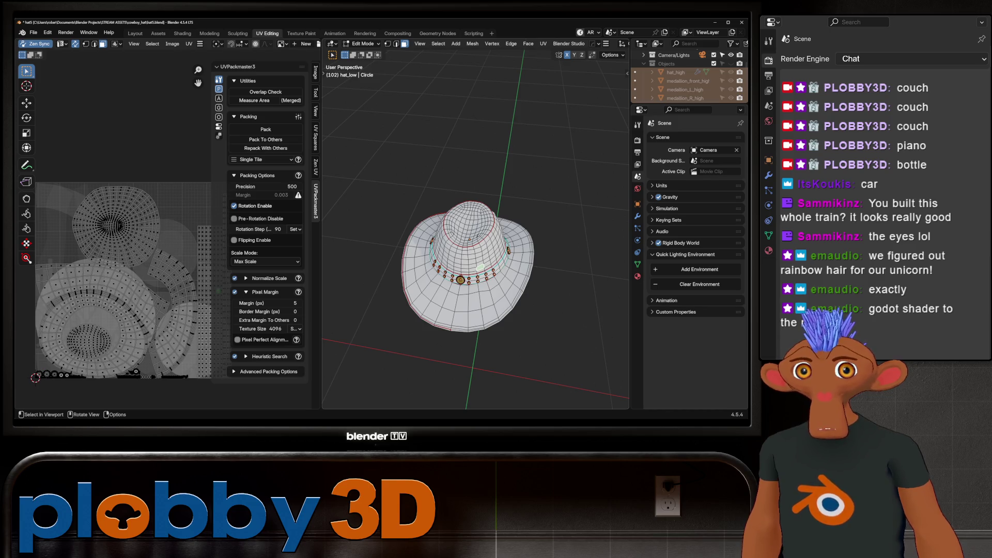
key(a)
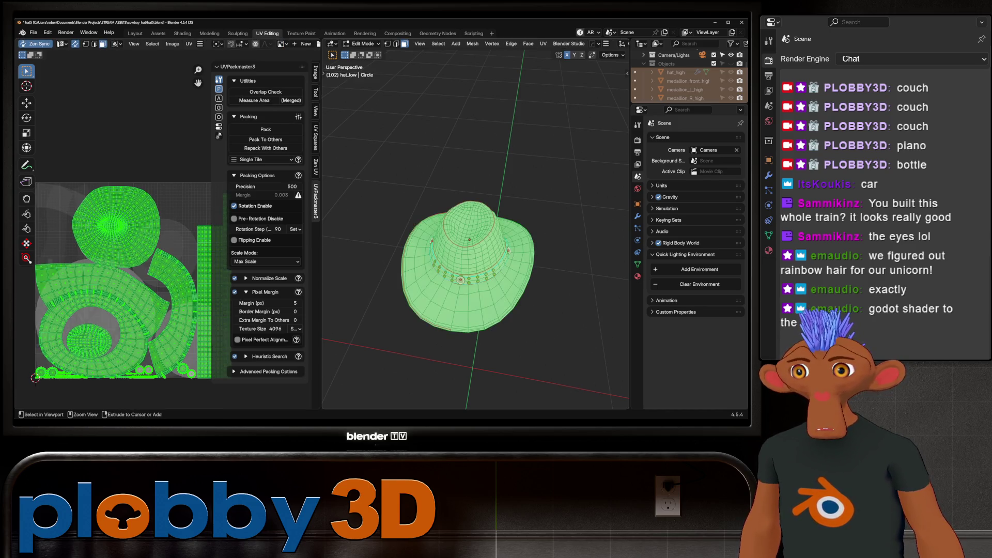
key(Tab)
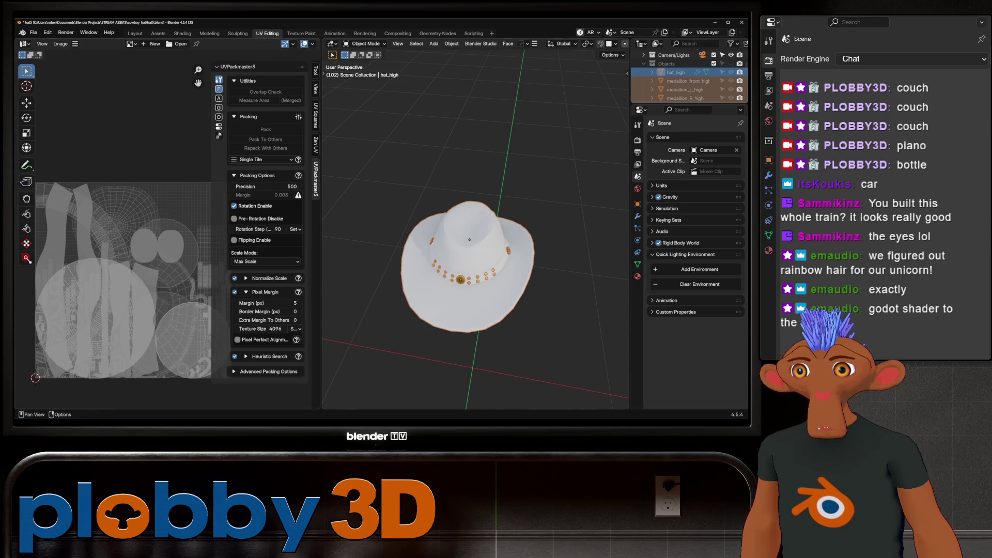
Hide the high-poly hat in the viewport after toggling its visibility
key(Tab)
key(Tab)
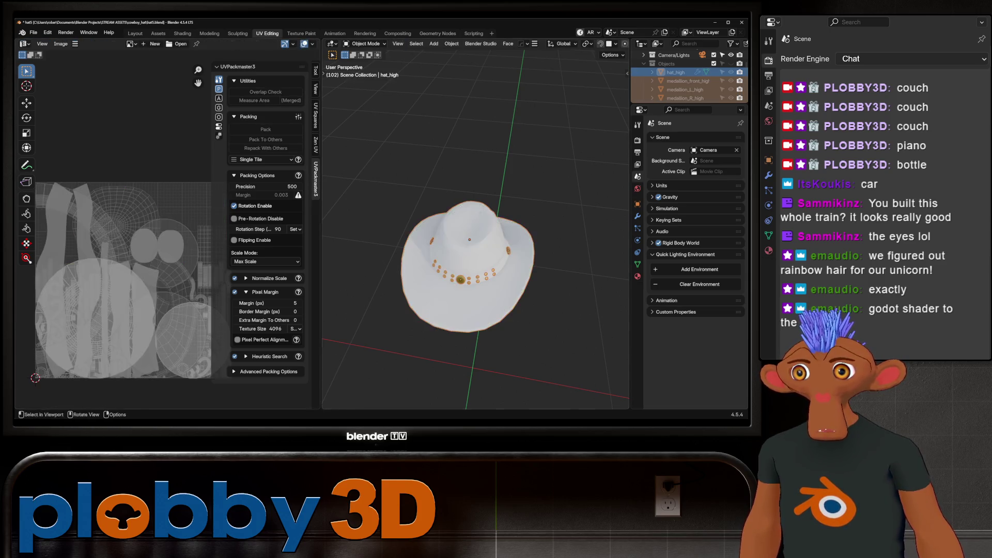
scroll(686, 78, up, 2)
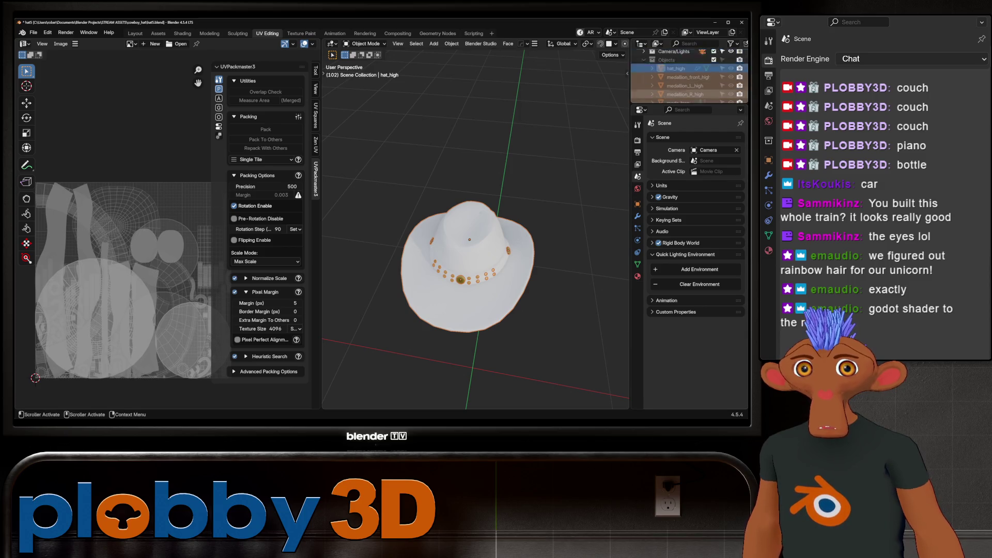
click(683, 85)
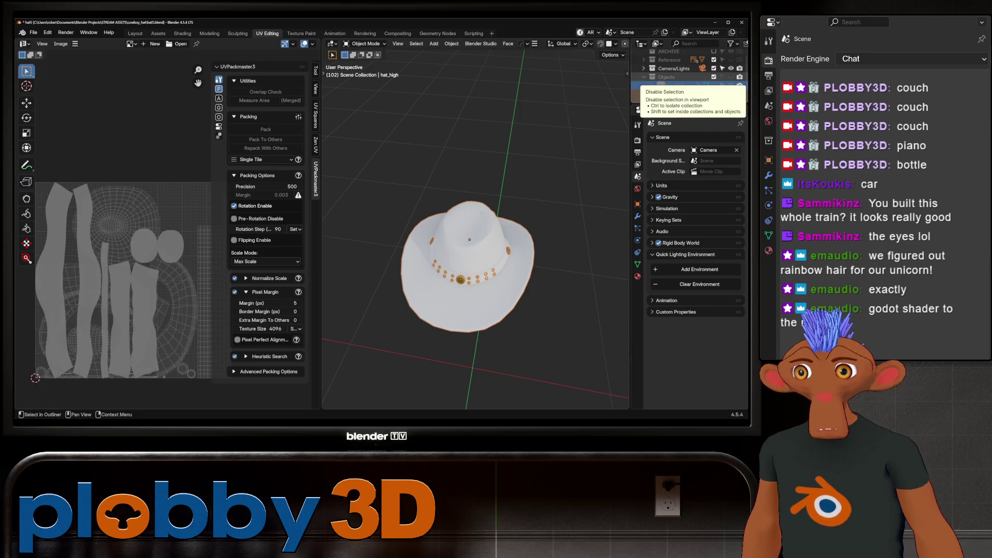
scroll(686, 78, down, 2)
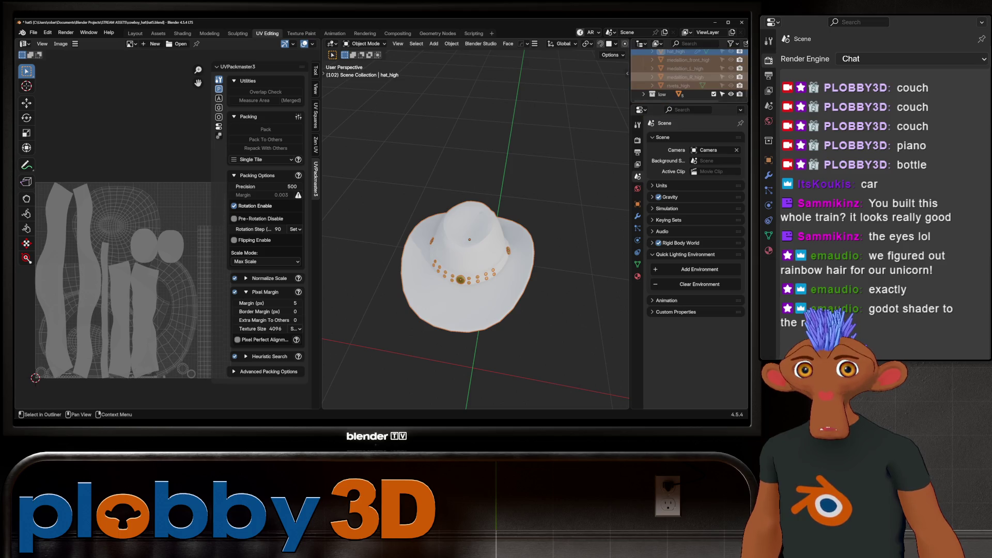
scroll(685, 77, down, 1)
scroll(686, 78, down, 1)
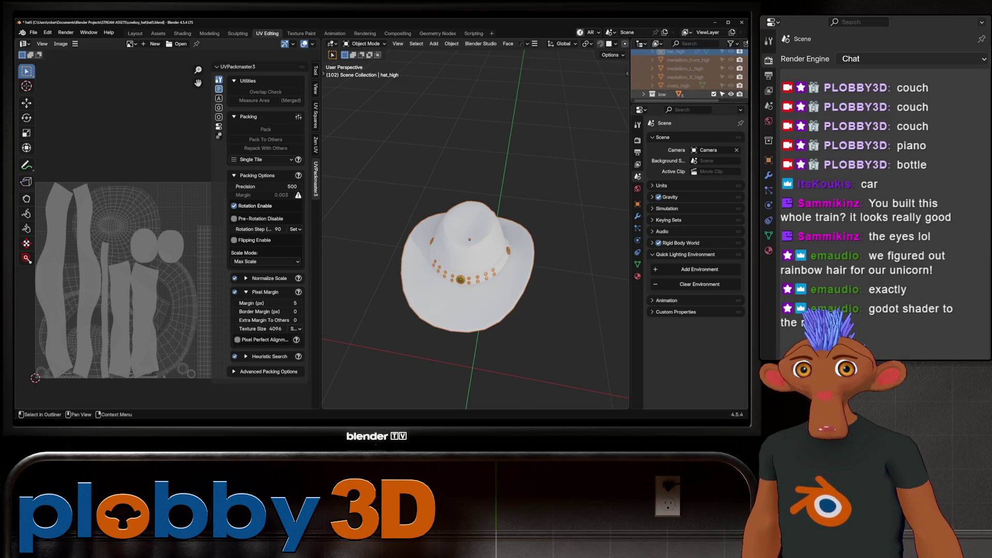
key(h)
scroll(686, 77, up, 3)
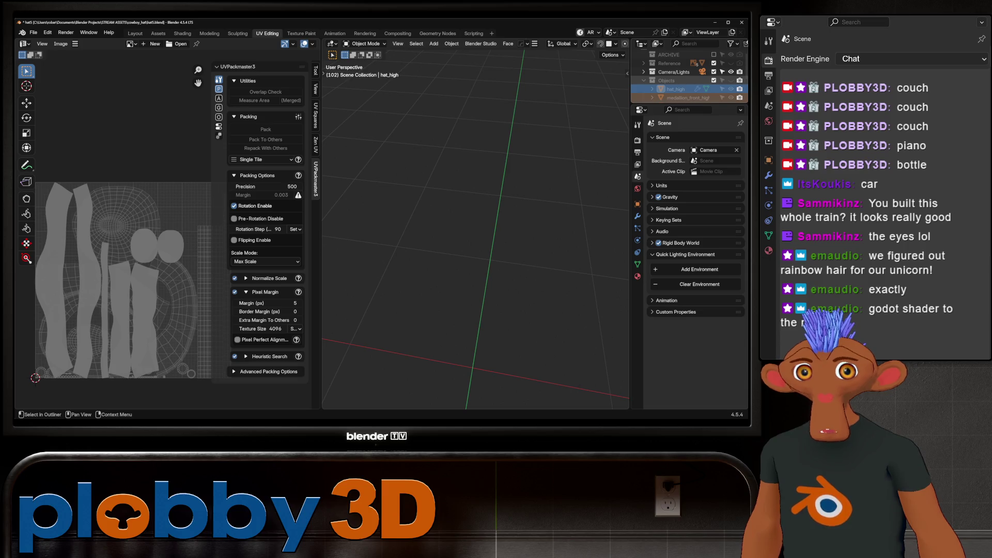
key(alt+h)
scroll(475, 233, up, 2)
scroll(475, 233, up, 3)
scroll(475, 233, up, 3)
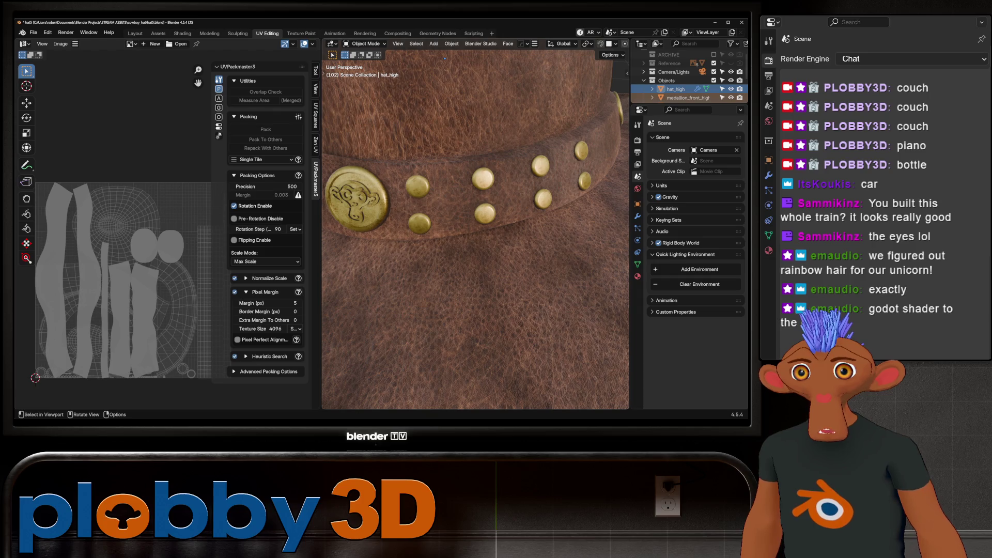
scroll(448, 256, down, 5)
scroll(449, 256, down, 3)
key(h)
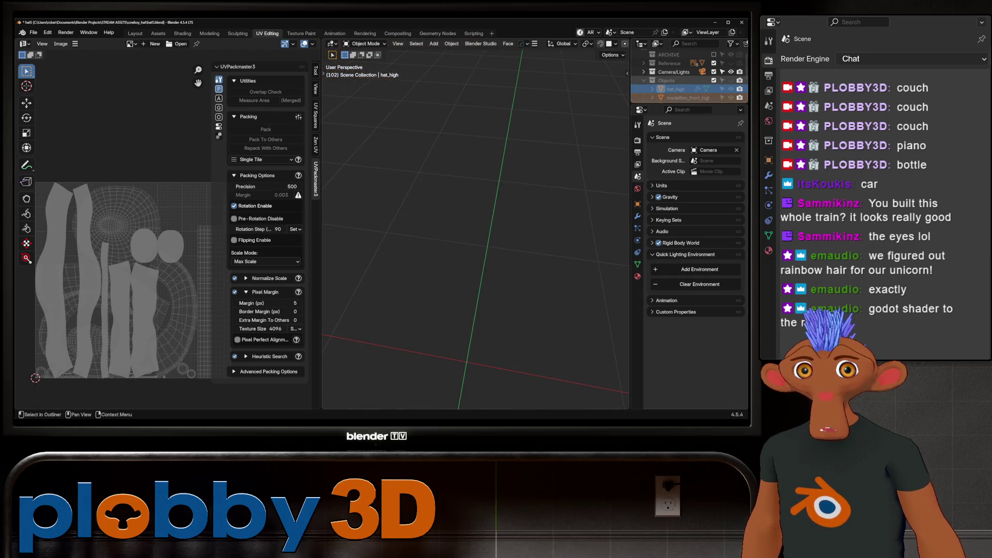
Expand the low collection in the Outliner, unhide hat_low and make it active
click(643, 80)
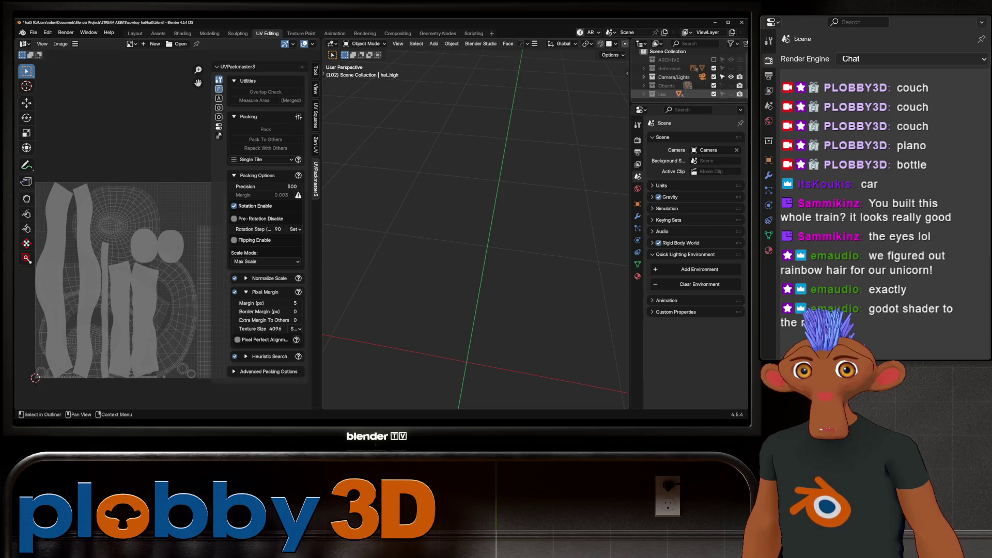
click(643, 94)
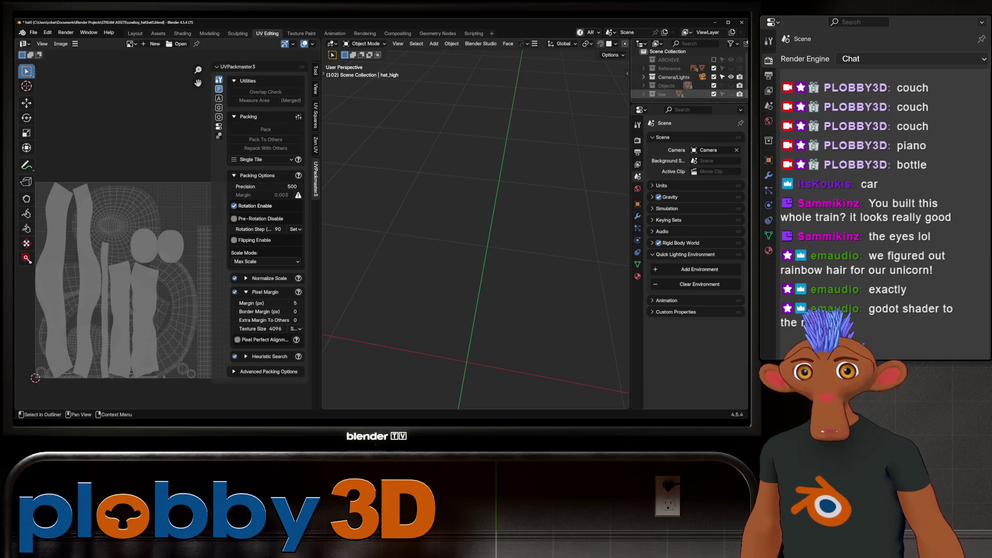
scroll(682, 78, down, 3)
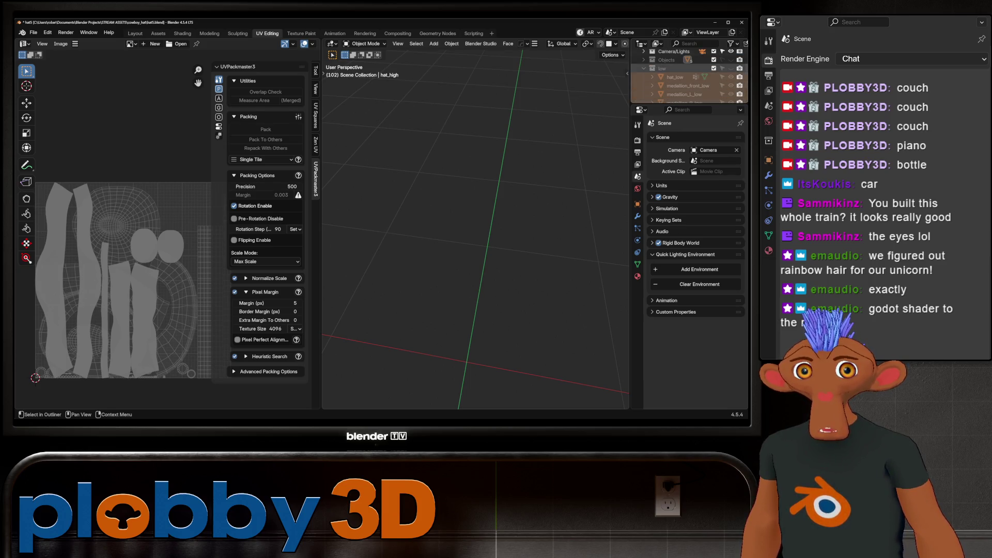
click(731, 69)
click(674, 77)
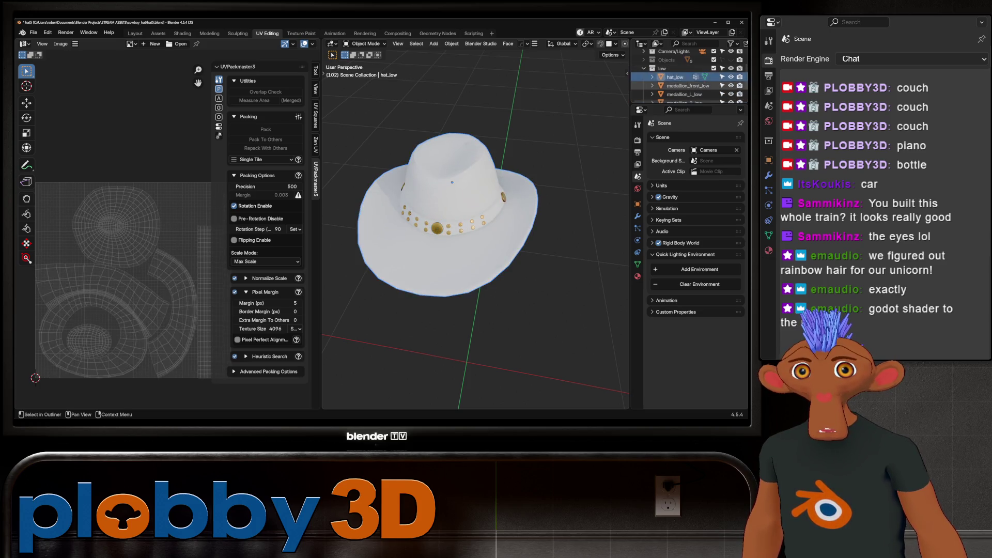
scroll(675, 77, down, 1)
Edit all low-poly hat parts and run a quick UVPackmaster3 pack on their islands
shift+click(678, 94)
key(Tab)
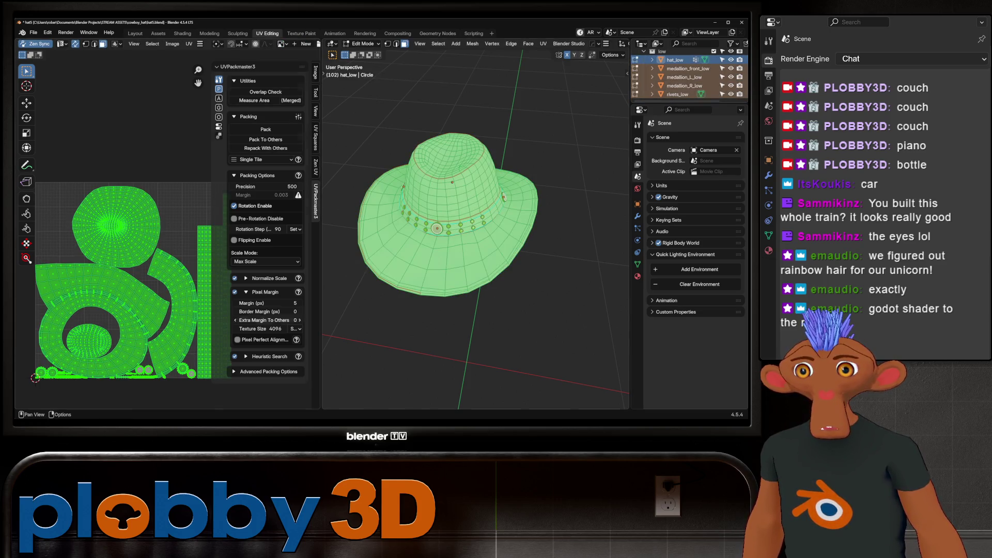
click(238, 66)
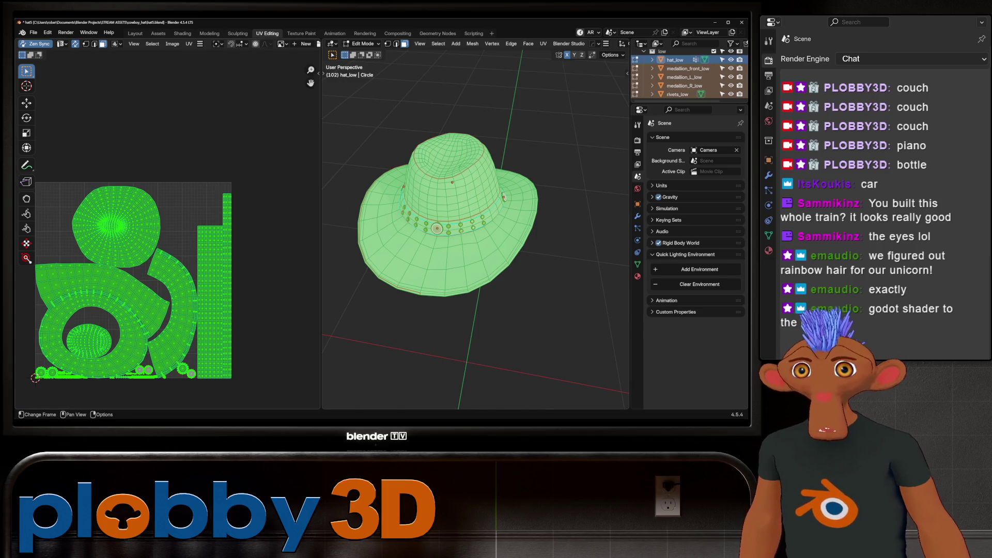
click(237, 66)
click(265, 128)
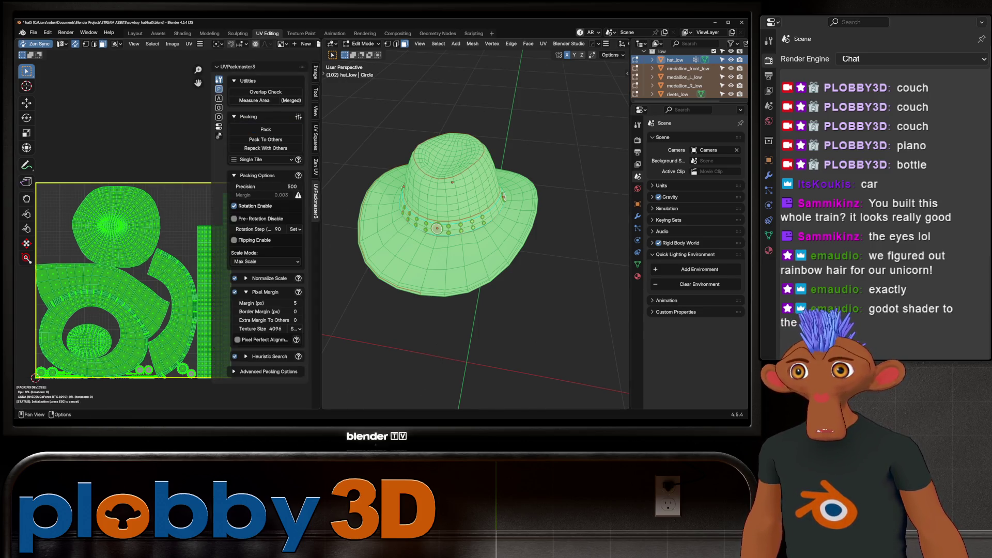
key(Escape)
key(alt+a)
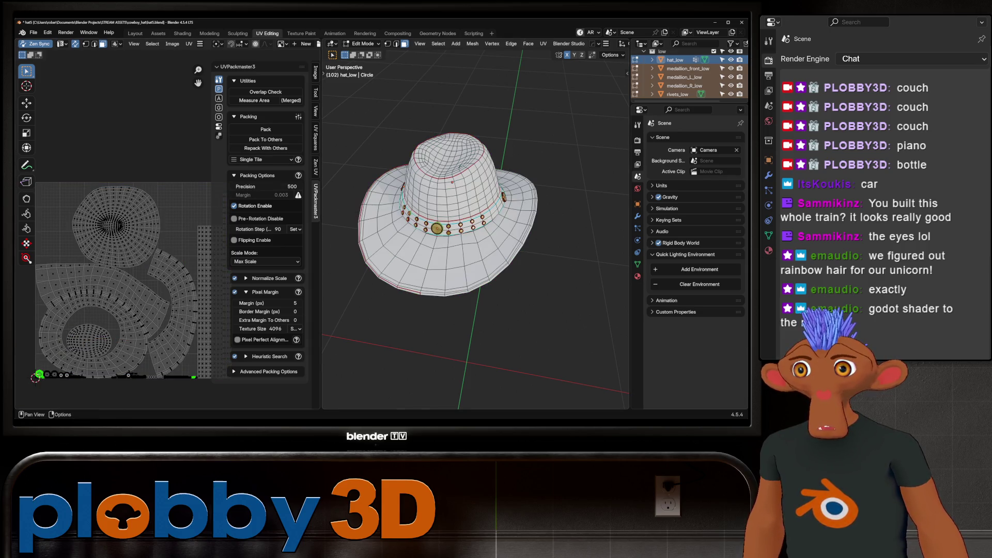
key(a)
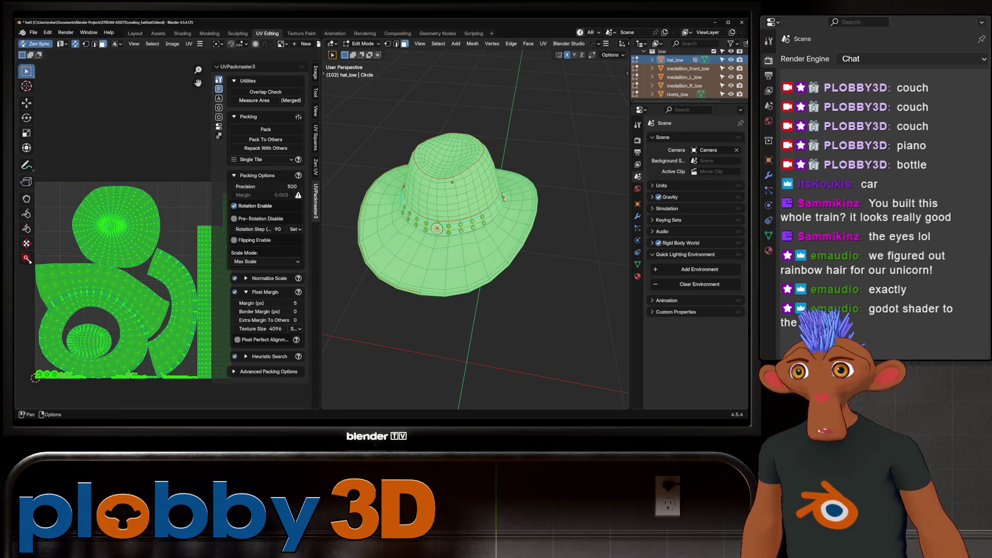
Mark seams from the existing UV islands and re-unwrap the hat with Minimum Stretch
click(188, 43)
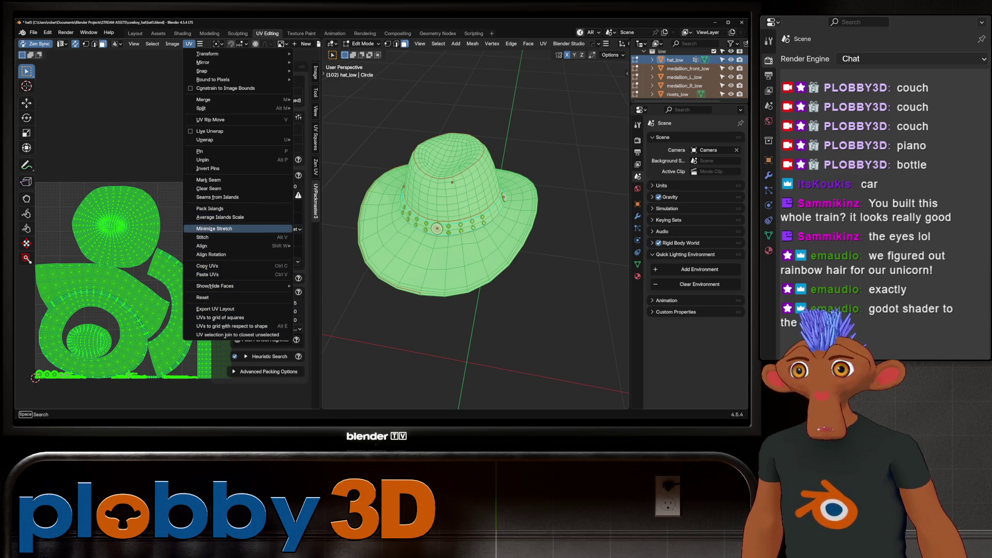
click(233, 197)
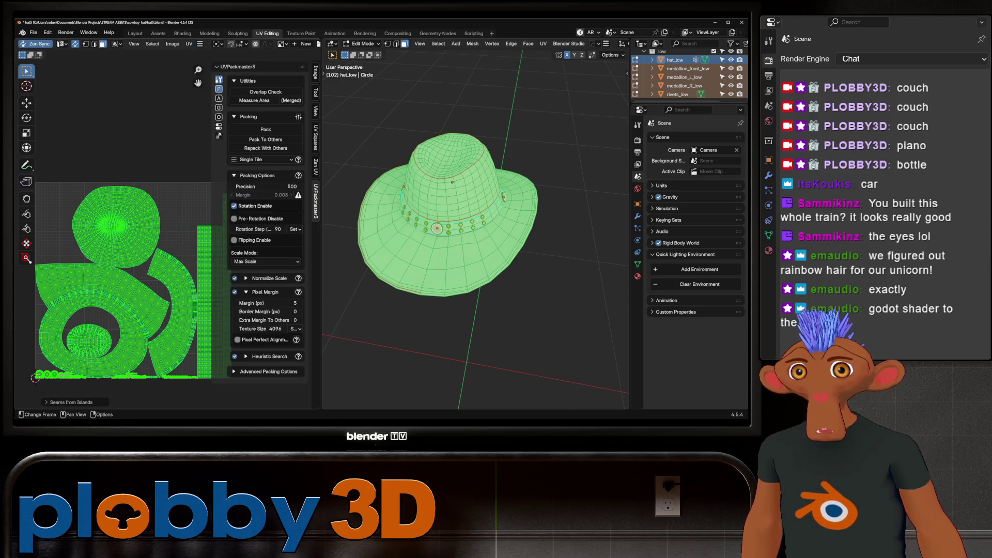
key(u)
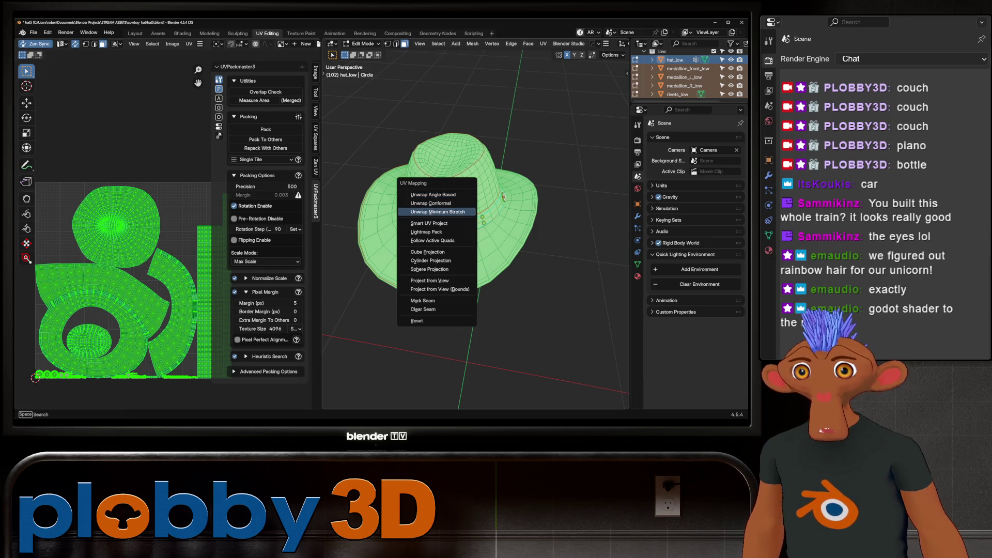
click(438, 212)
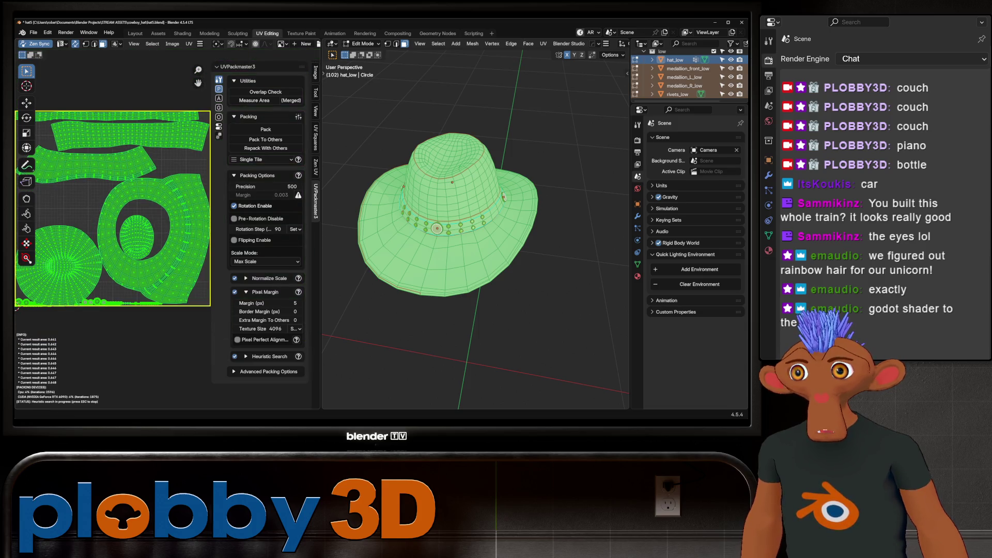
mouse_move(16, 306)
middle_down()
mouse_move(35, 333)
mouse_move(14, 350)
middle_up()
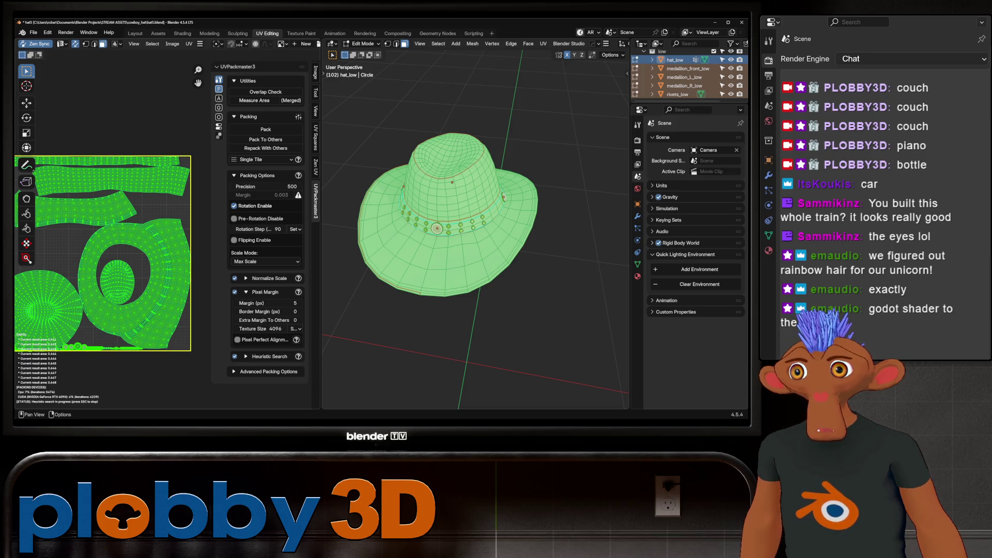
mouse_move(496, 178)
middle_down()
mouse_move(520, 142)
mouse_move(532, 261)
mouse_move(593, 333)
mouse_move(587, 215)
mouse_move(606, 166)
mouse_move(558, 264)
middle_up()
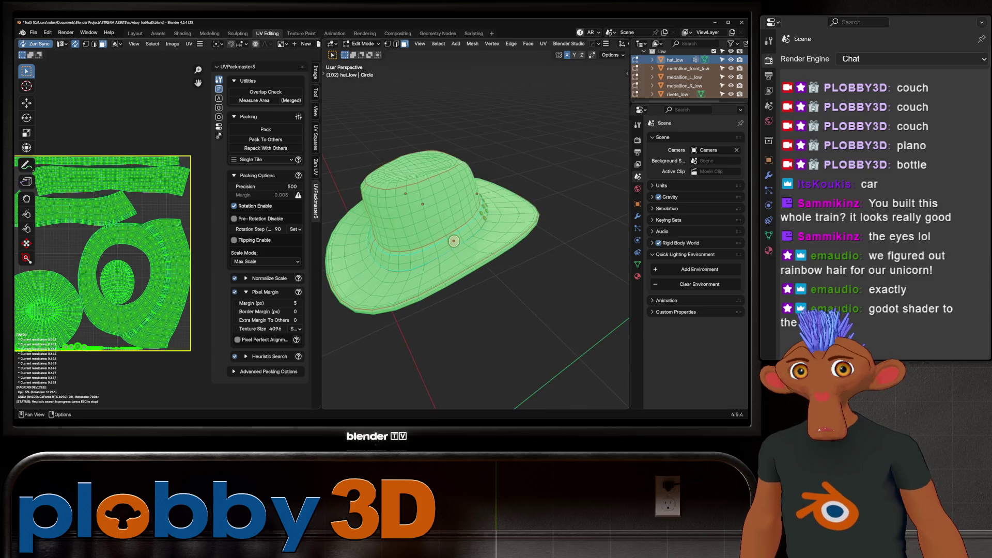
key(alt+a)
mouse_move(454, 241)
middle_down()
mouse_move(593, 170)
mouse_move(586, 170)
middle_up()
Raise UVPackmaster precision to 1000 and check an edge path down the brim
click(265, 186)
text(1000)
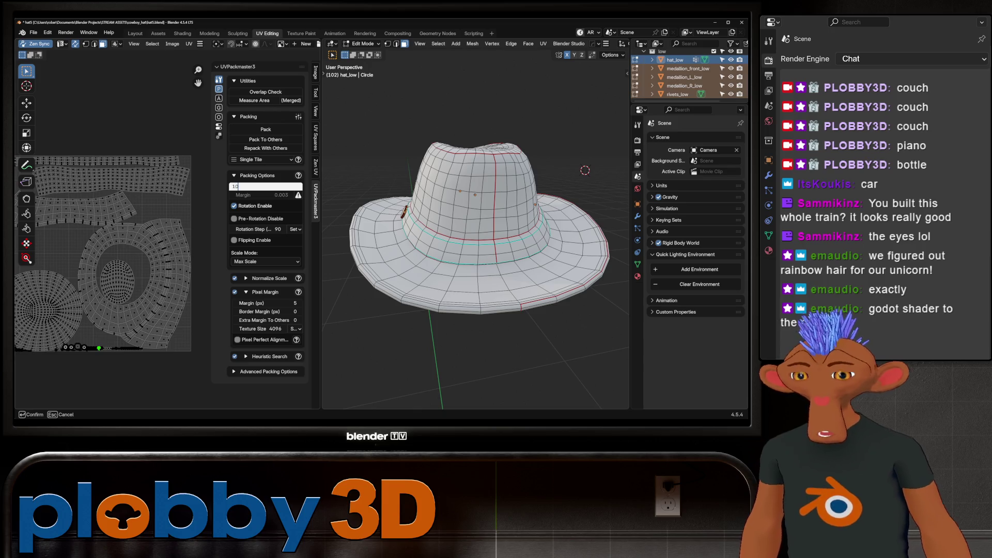
key(Return)
middle_drag(585, 170, 617, 88)
scroll(617, 88, up, 3)
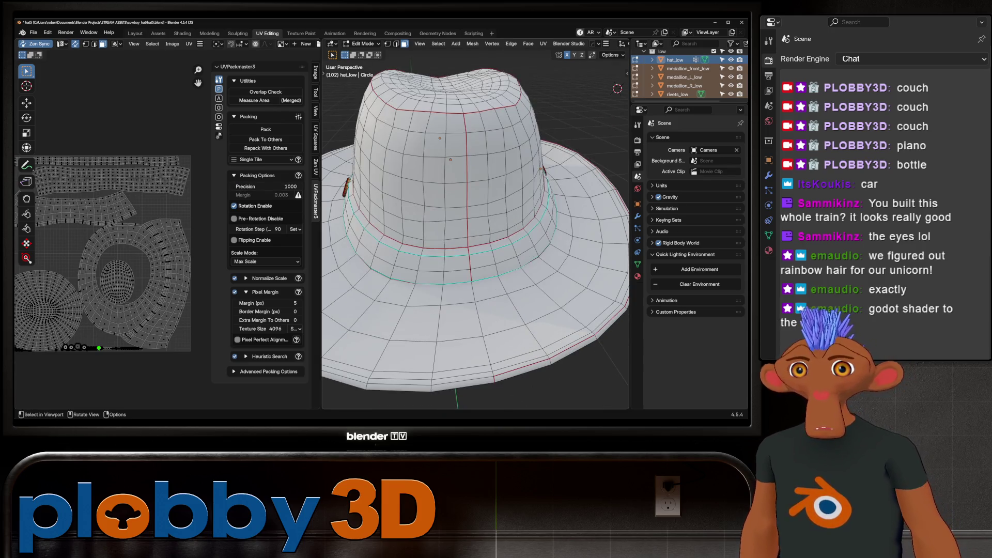
click(481, 260)
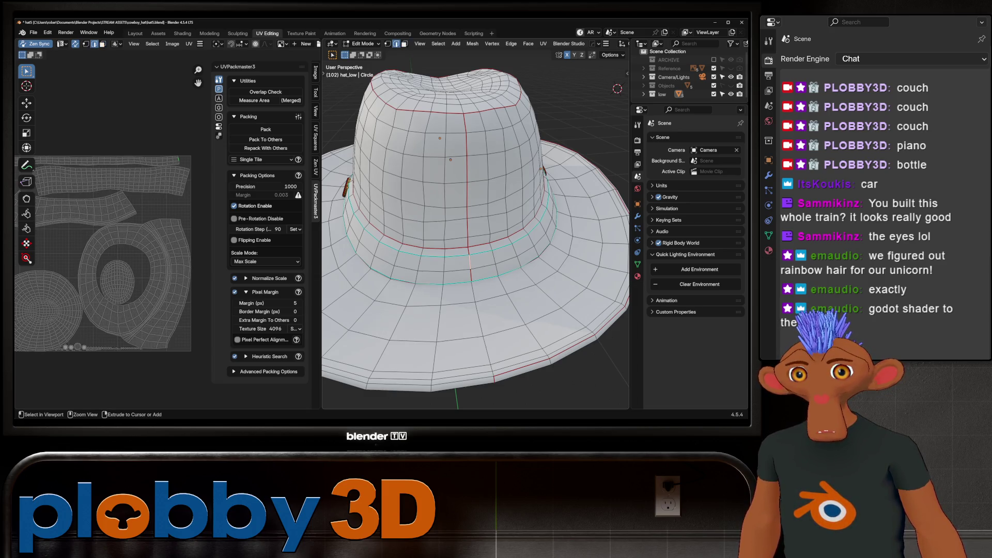
ctrl+click(493, 372)
right_click(496, 326)
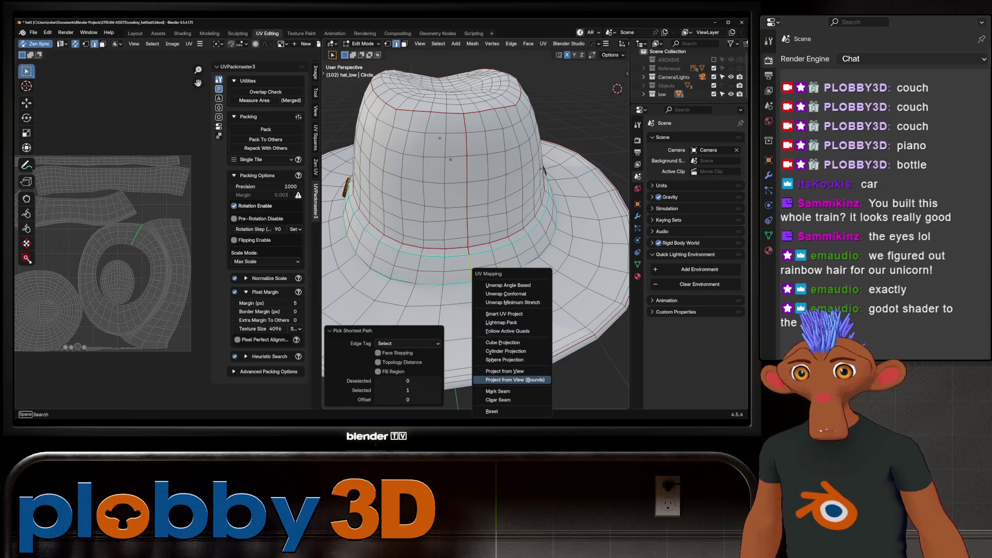
click(511, 390)
Inspect the hat from underneath and select the edge loop around the brim
middle_drag(512, 391, 496, 364)
middle_drag(605, 99, 542, 155)
scroll(474, 225, up, 3)
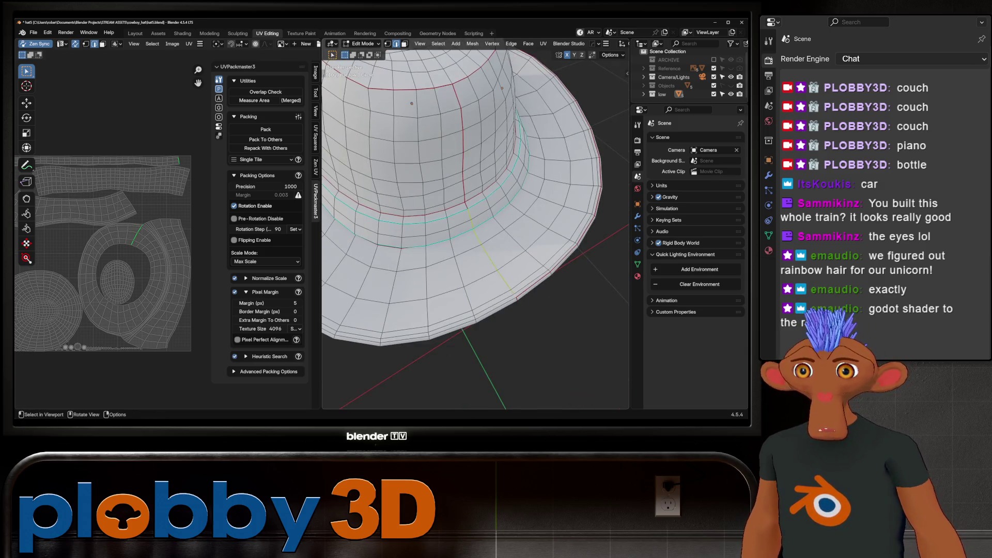
scroll(474, 225, down, 4)
middle_drag(474, 225, 434, 233)
middle_drag(542, 232, 589, 308)
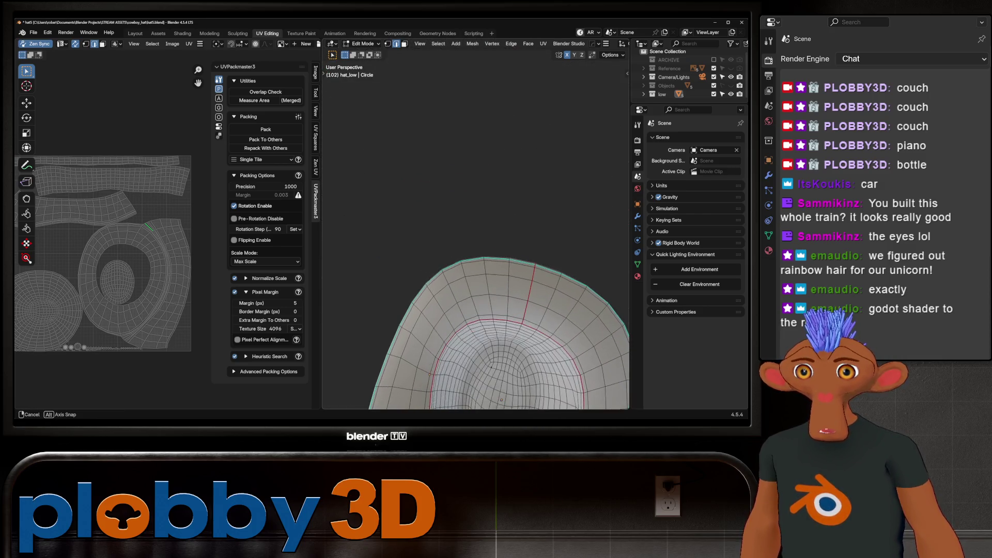
middle_drag(589, 308, 543, 326)
scroll(475, 233, up, 2)
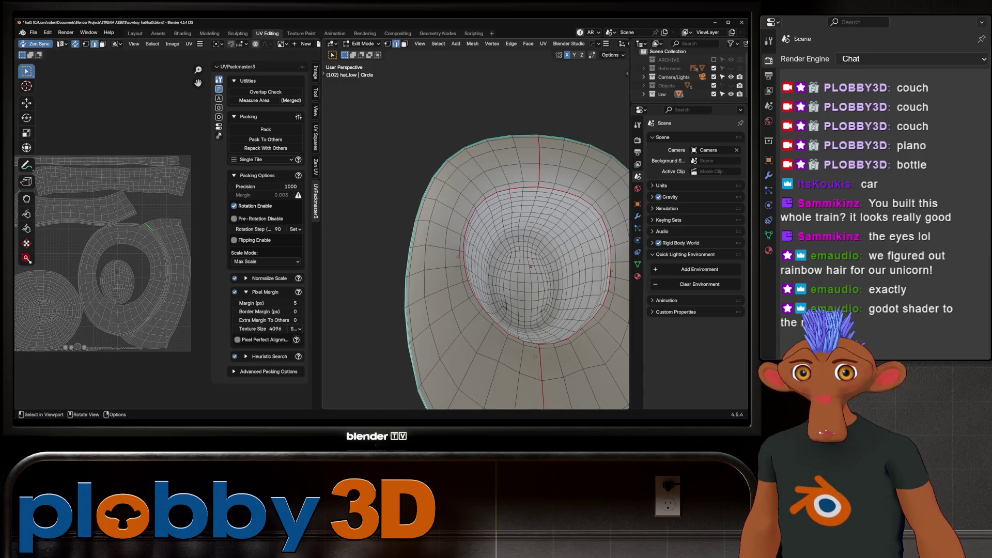
scroll(475, 233, down, 3)
mouse_move(475, 233)
middle_down()
mouse_move(542, 194)
mouse_move(496, 256)
mouse_move(466, 217)
mouse_move(465, 233)
middle_up()
scroll(475, 233, up, 3)
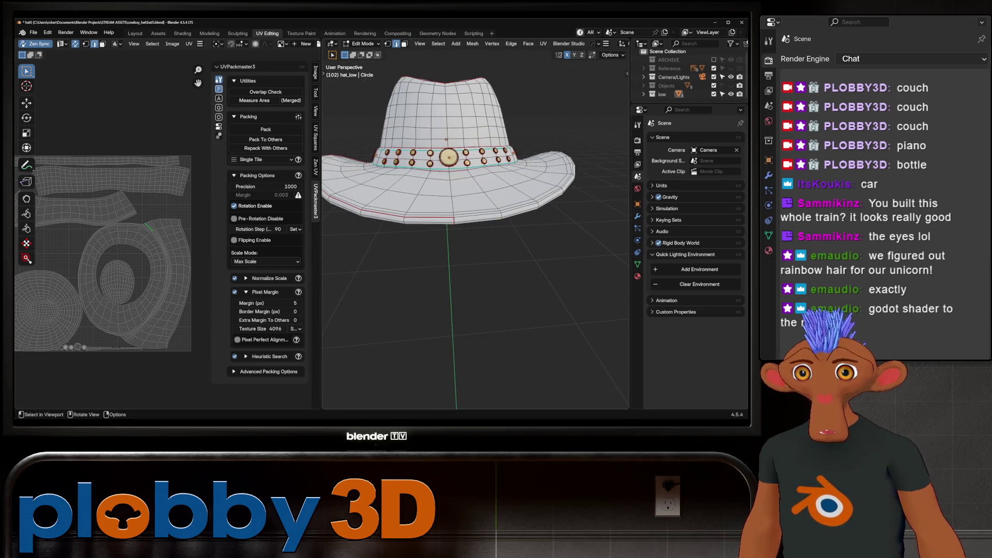
alt+click(480, 219)
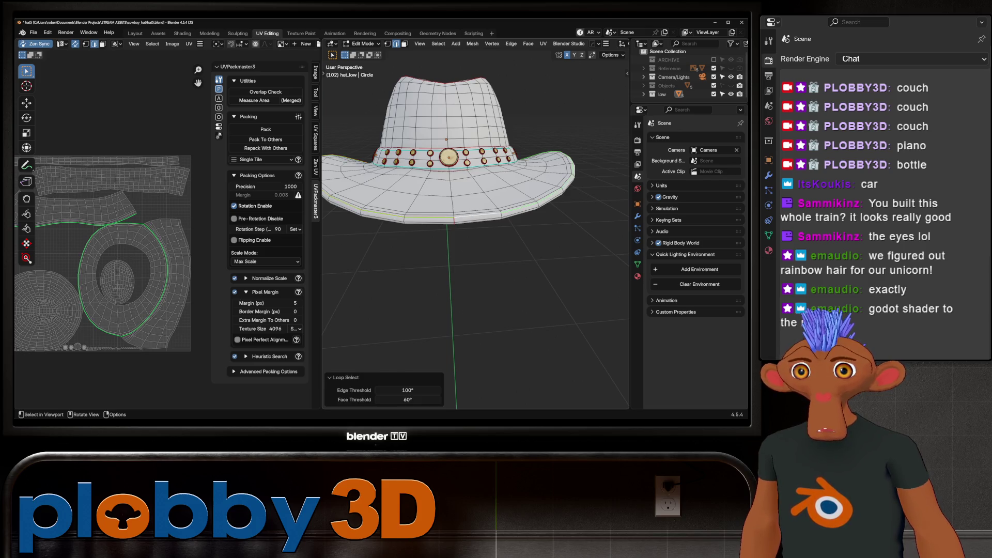
mouse_move(481, 219)
middle_down()
mouse_move(495, 134)
mouse_move(532, 130)
mouse_move(534, 73)
middle_up()
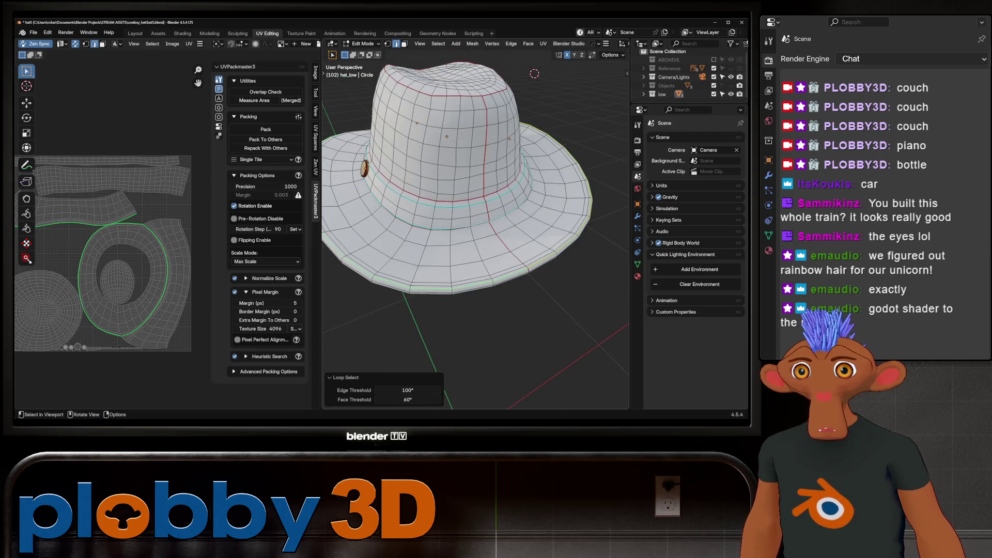
Unwrap the whole hat with Minimum Stretch and pack the islands into the UV square
key(alt+a)
key(a)
key(u)
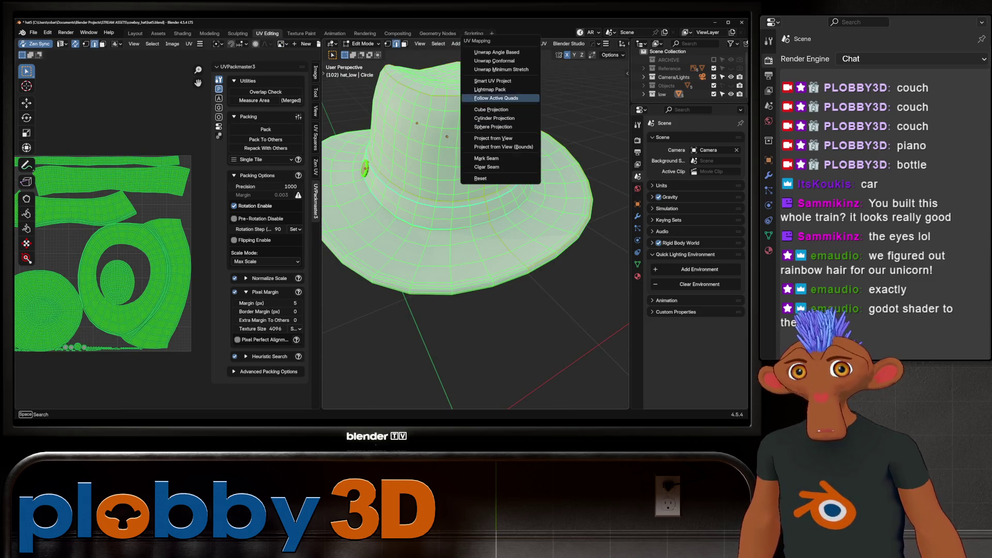
click(504, 69)
scroll(103, 254, down, 3)
click(265, 129)
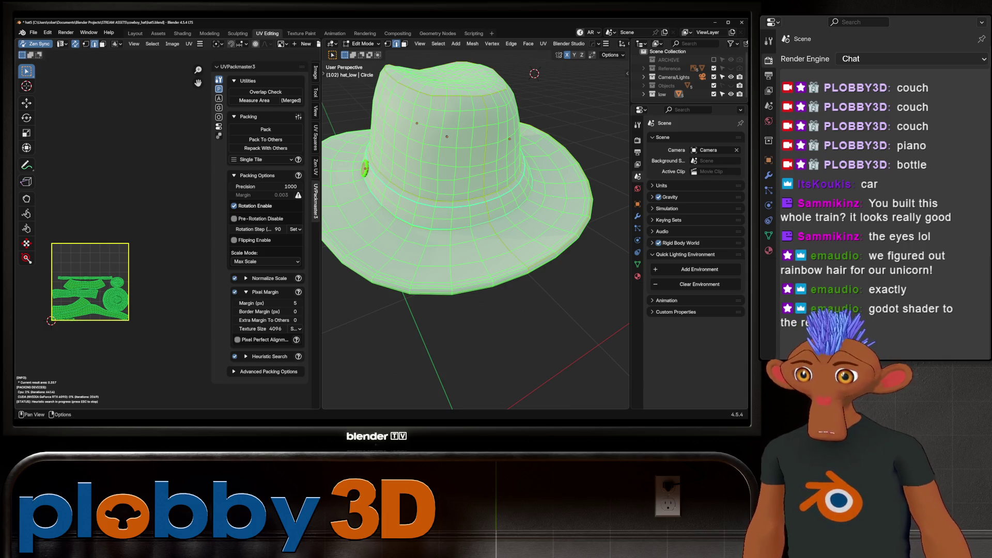
Frame the UV square, check a face in face-select mode and deselect the mesh
key(Home)
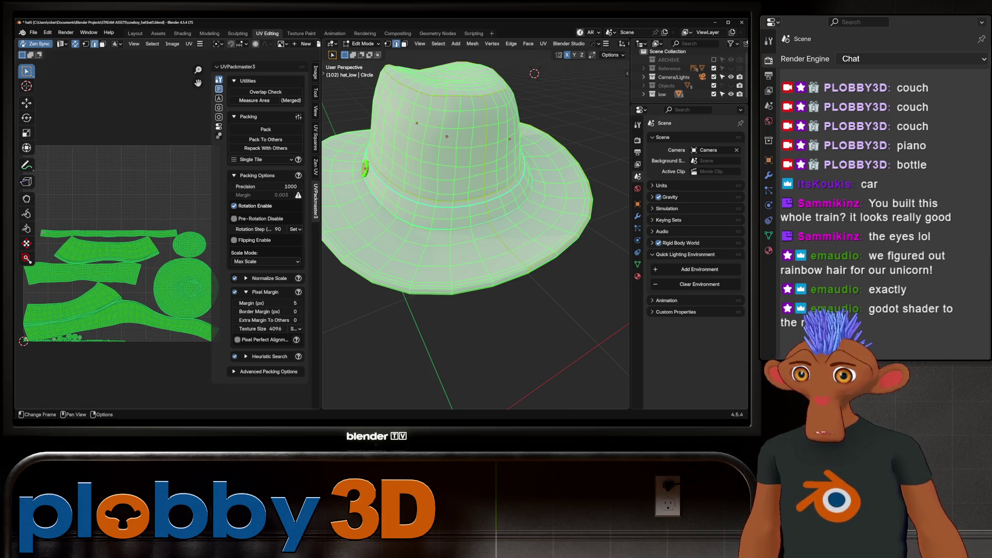
key(3)
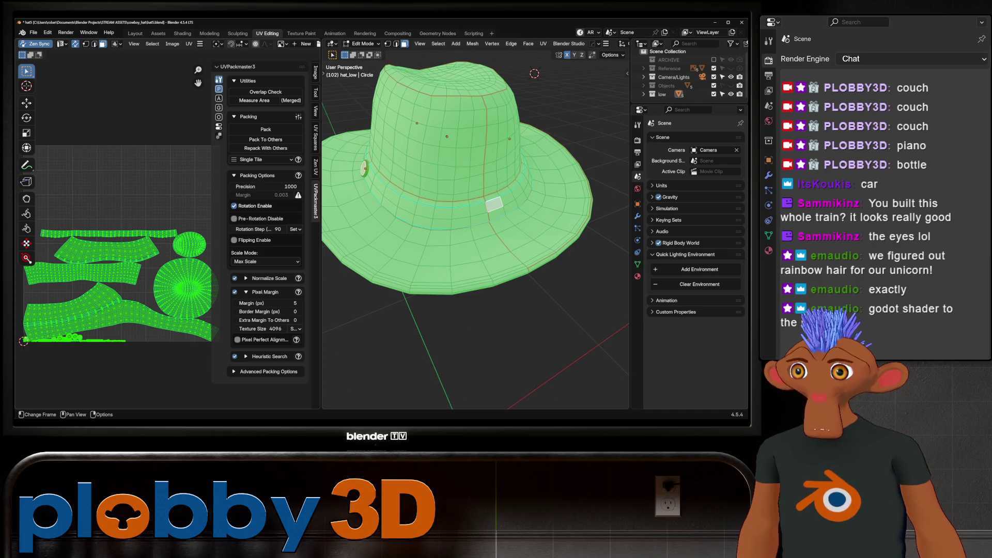
click(78, 317)
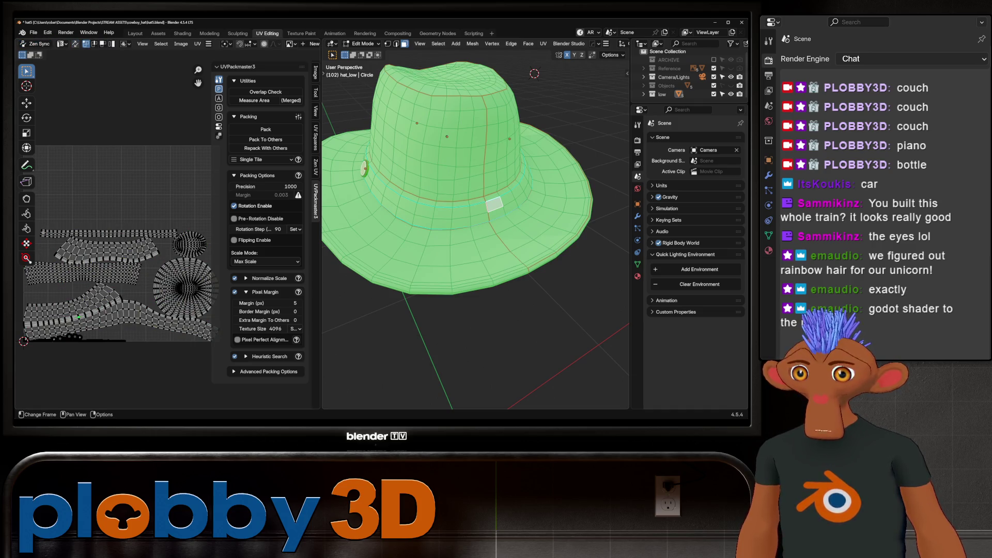
key(1)
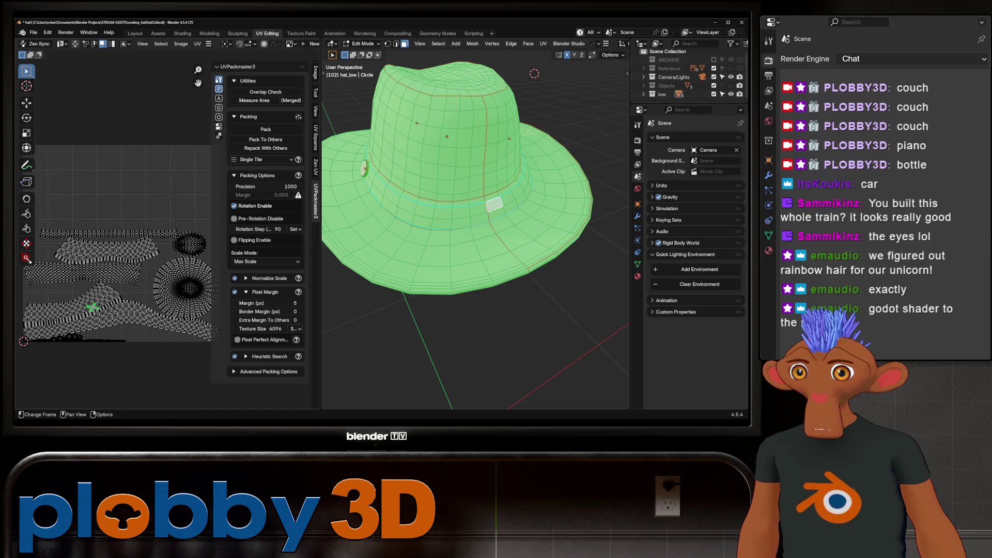
key(alt+a)
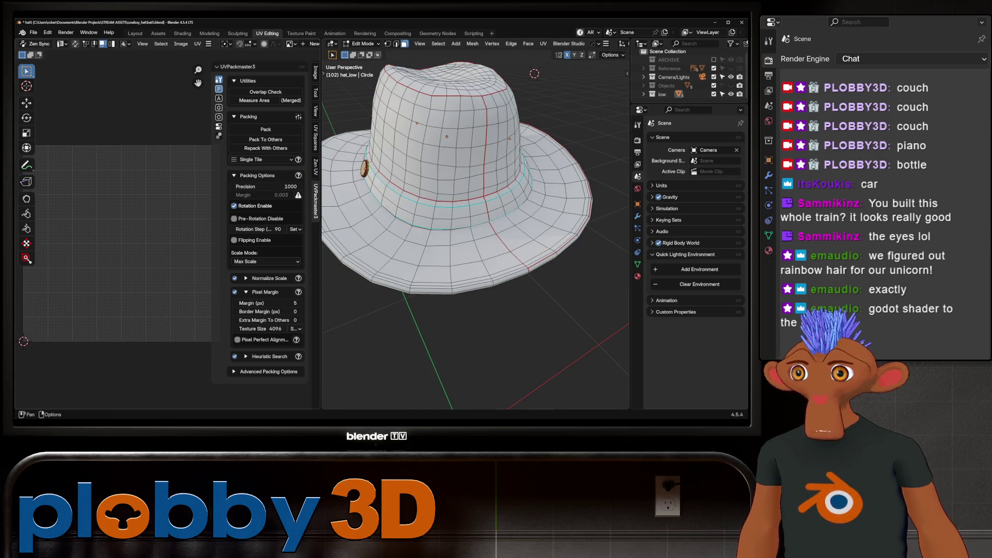
Enable Zen Sync UV selection and use the edge menu on a brim edge loop
click(35, 44)
key(KP_Decimal)
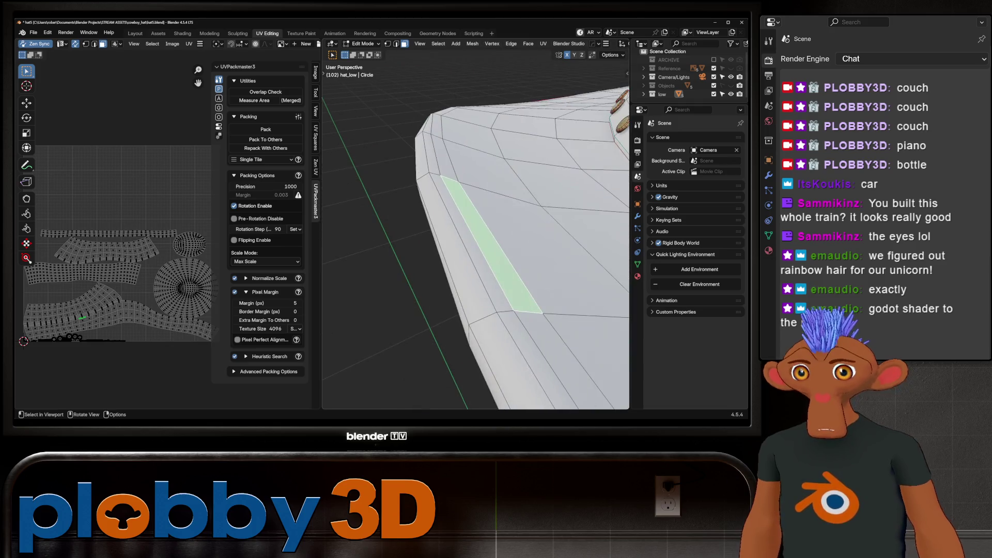
scroll(112, 232, up, 2)
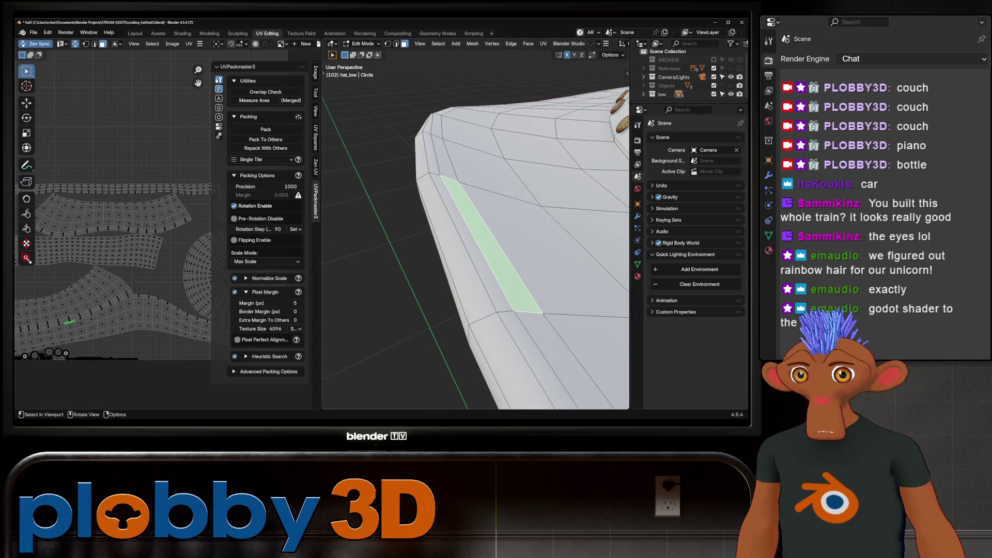
scroll(475, 232, down, 5)
middle_drag(476, 233, 496, 233)
middle_drag(439, 211, 468, 128)
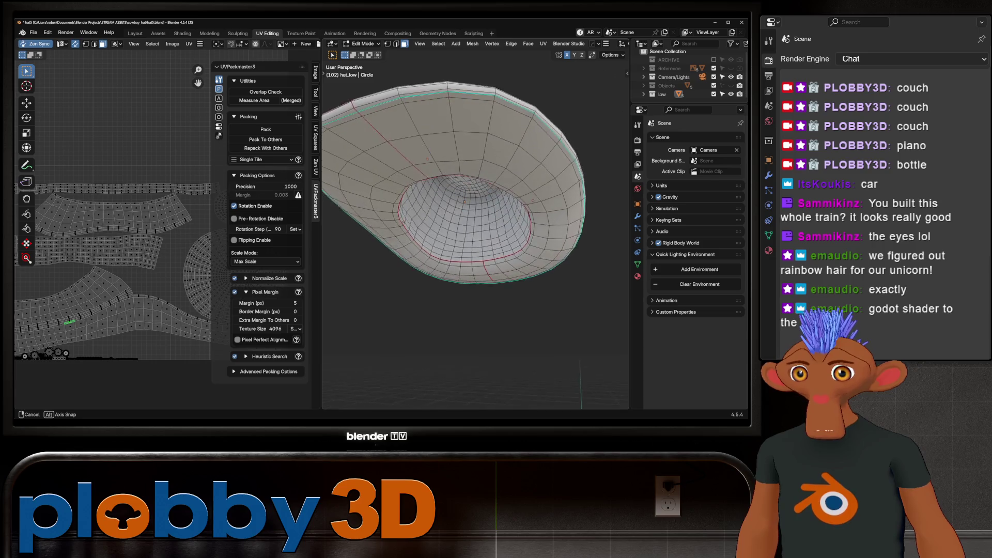
alt+click(388, 231)
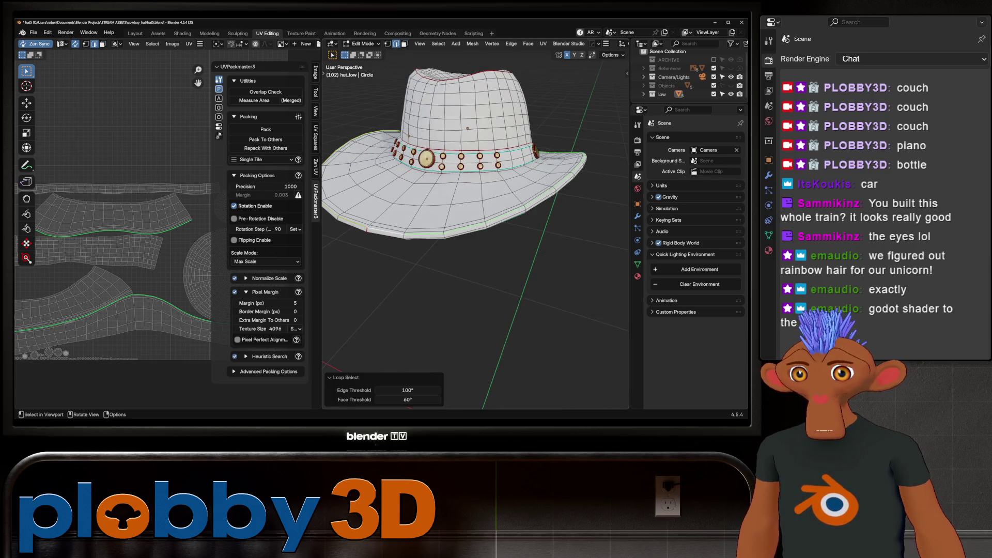
right_click(465, 226)
click(465, 337)
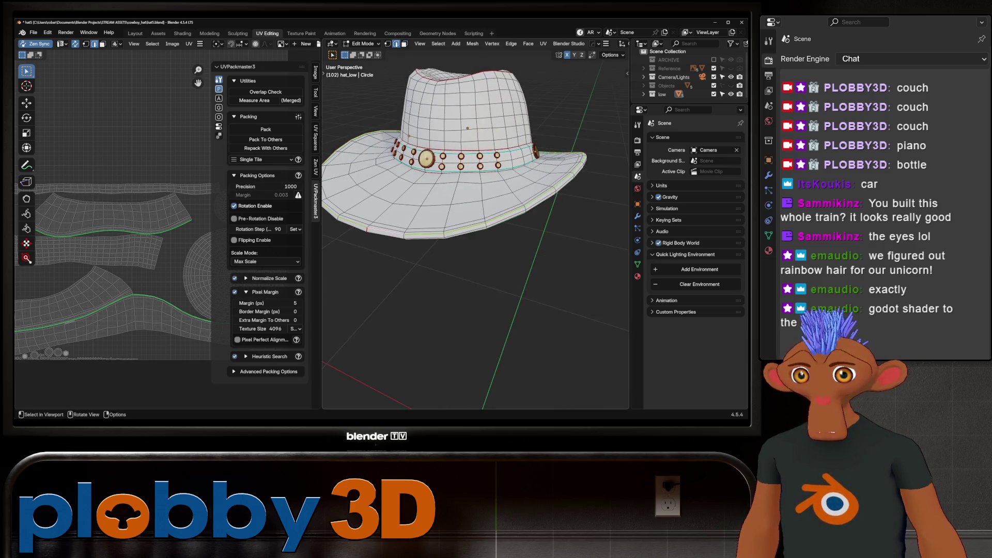
From underneath, mark the brim's outer edge loop as a UV seam
mouse_move(465, 336)
middle_down()
mouse_move(430, 93)
mouse_move(434, 155)
mouse_move(466, 233)
mouse_move(465, 202)
middle_up()
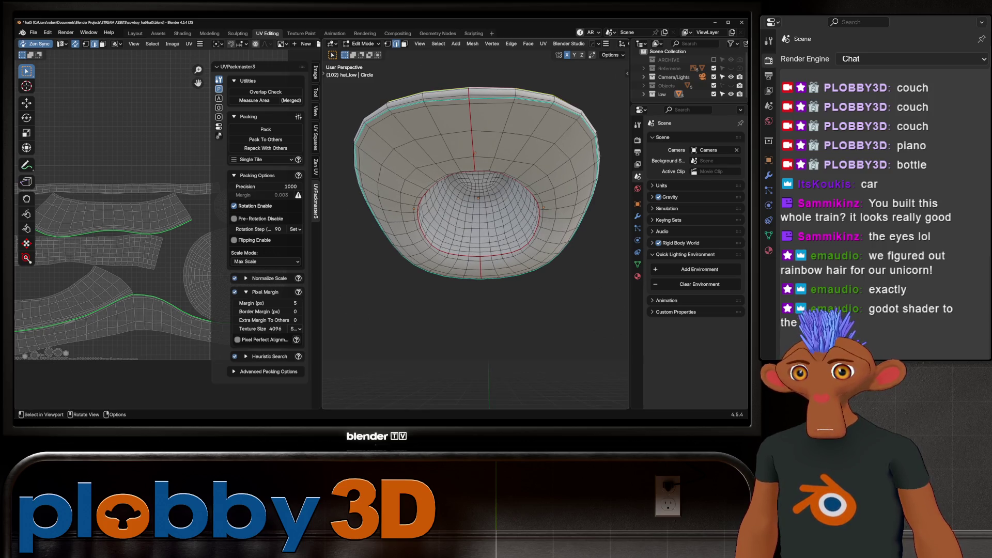
alt+click(465, 274)
right_click(484, 172)
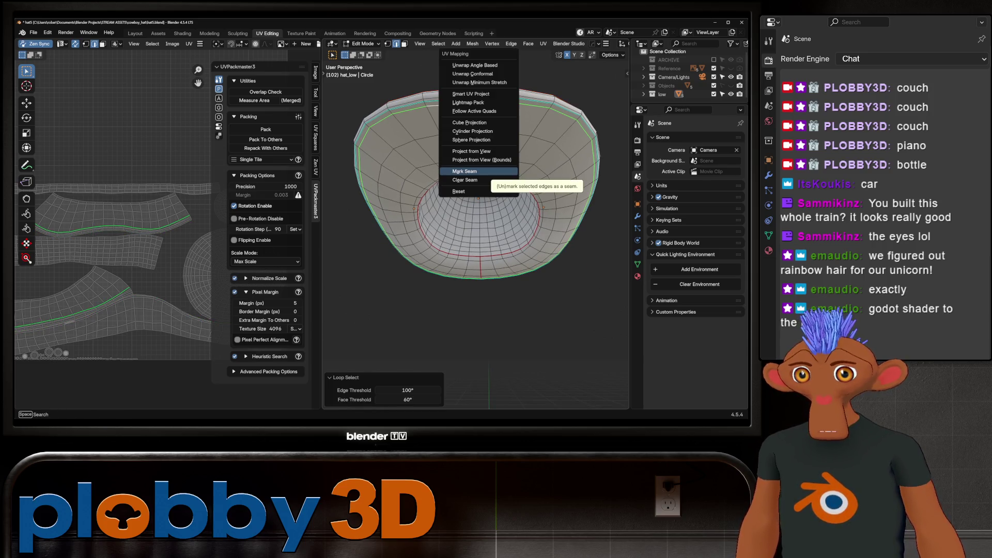
click(485, 172)
mouse_move(484, 186)
middle_down()
mouse_move(484, 147)
mouse_move(512, 248)
middle_up()
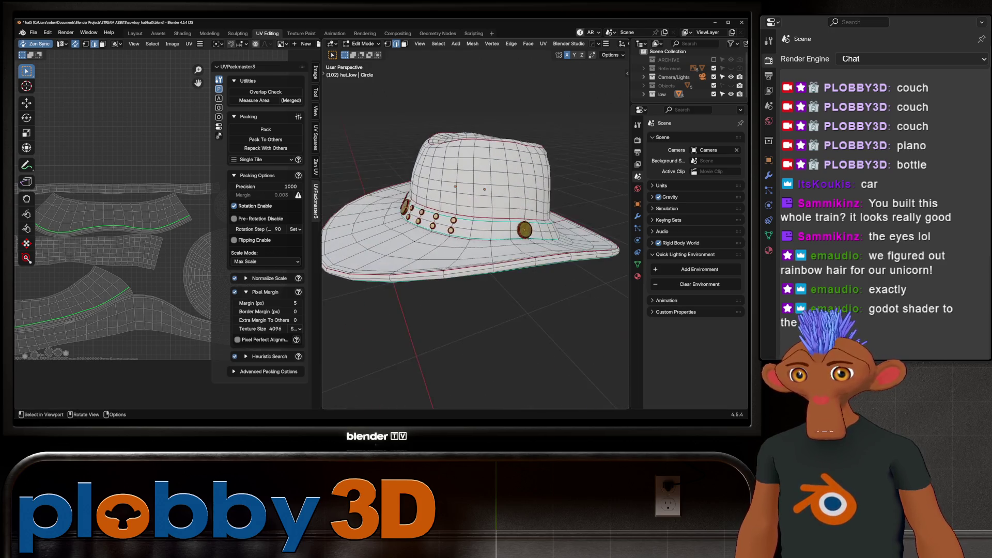
Select the edge loop inside the hat, extending it with brush selection
middle_drag(475, 195, 593, 137)
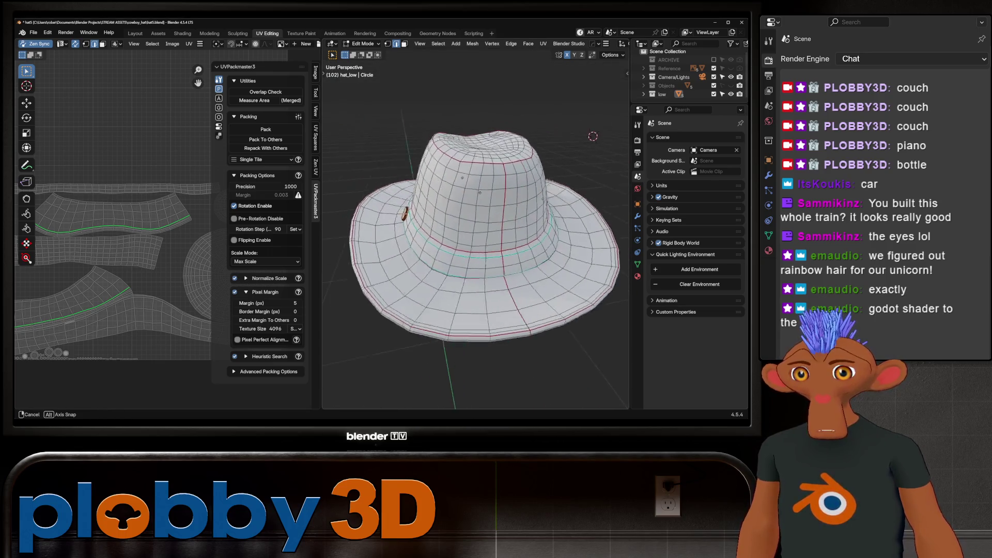
middle_drag(593, 137, 574, 147)
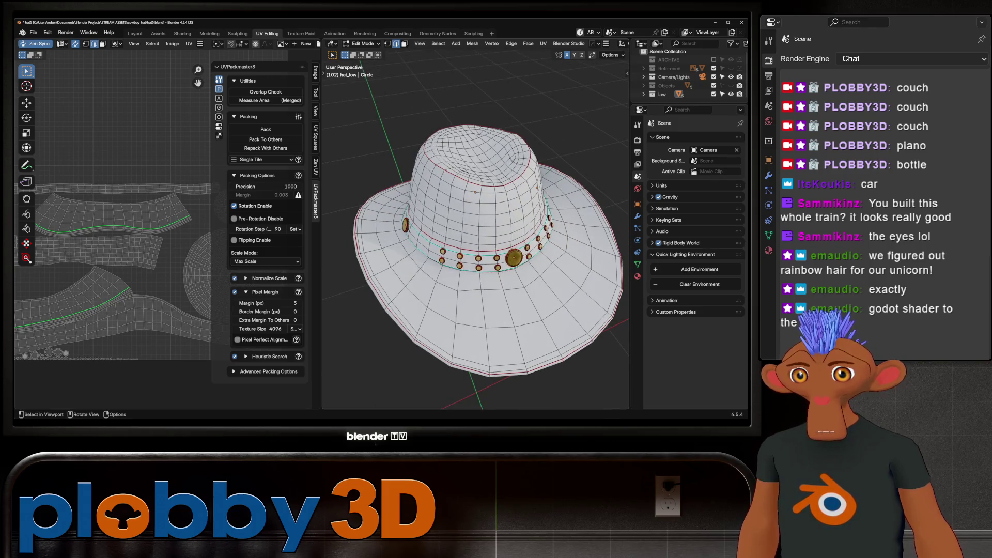
alt+click(612, 233)
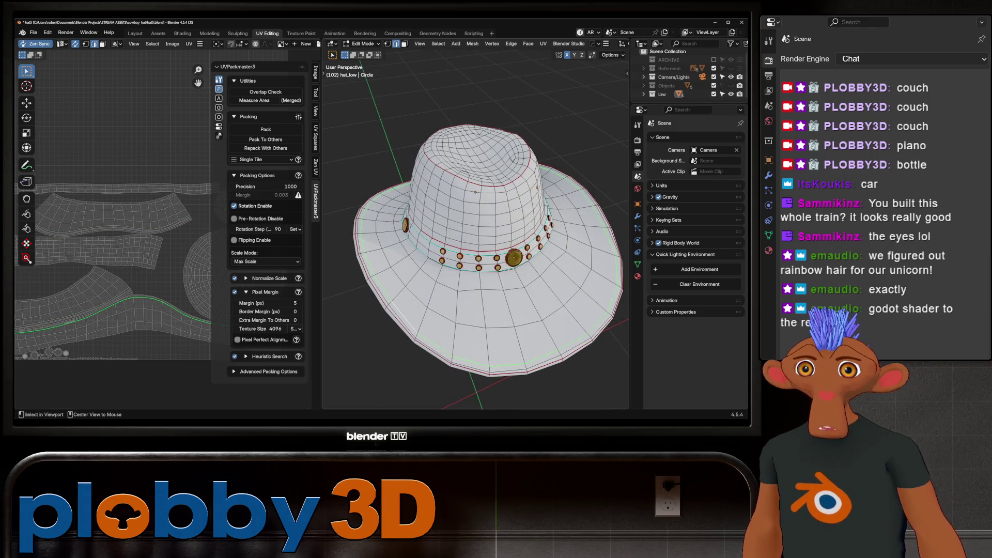
middle_drag(475, 232, 474, 232)
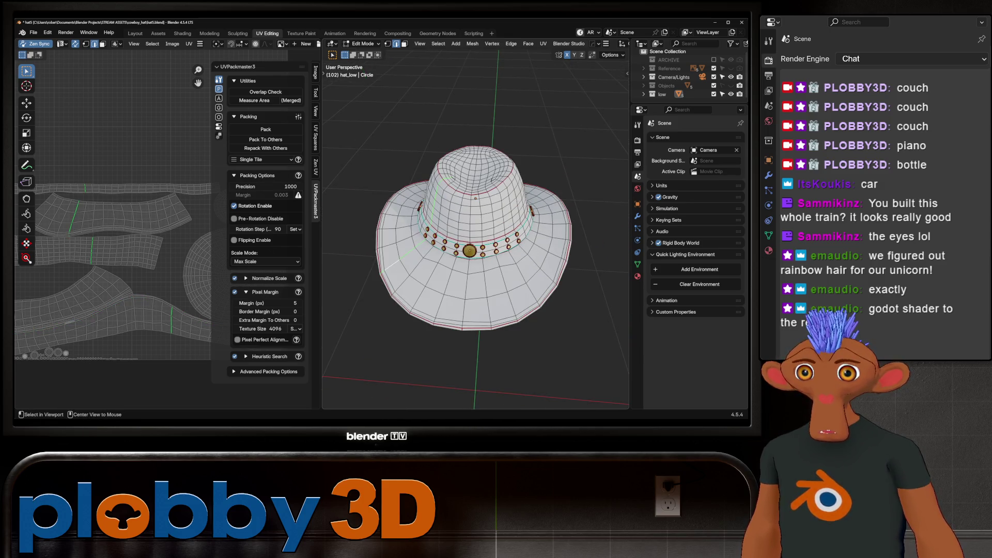
alt+click(527, 229)
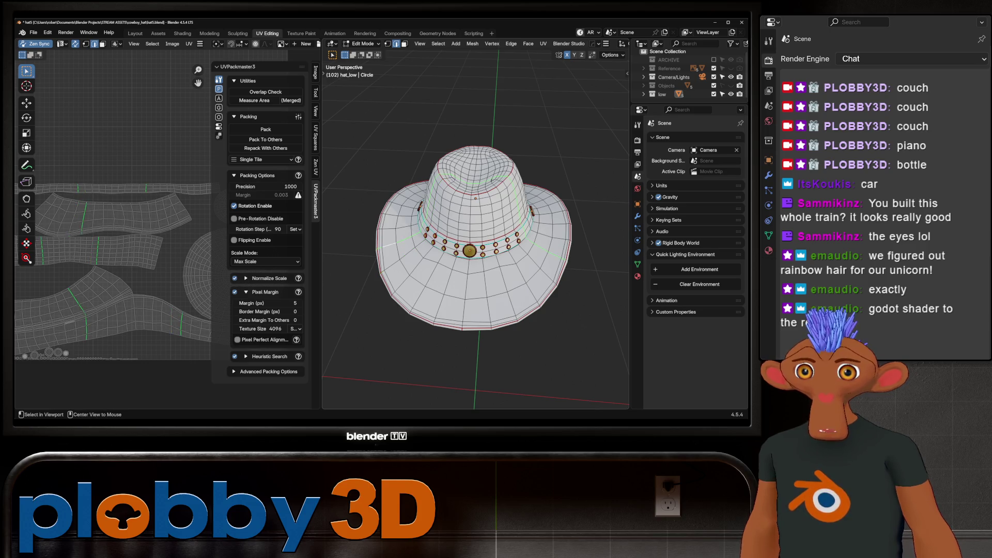
middle_drag(474, 232, 450, 294)
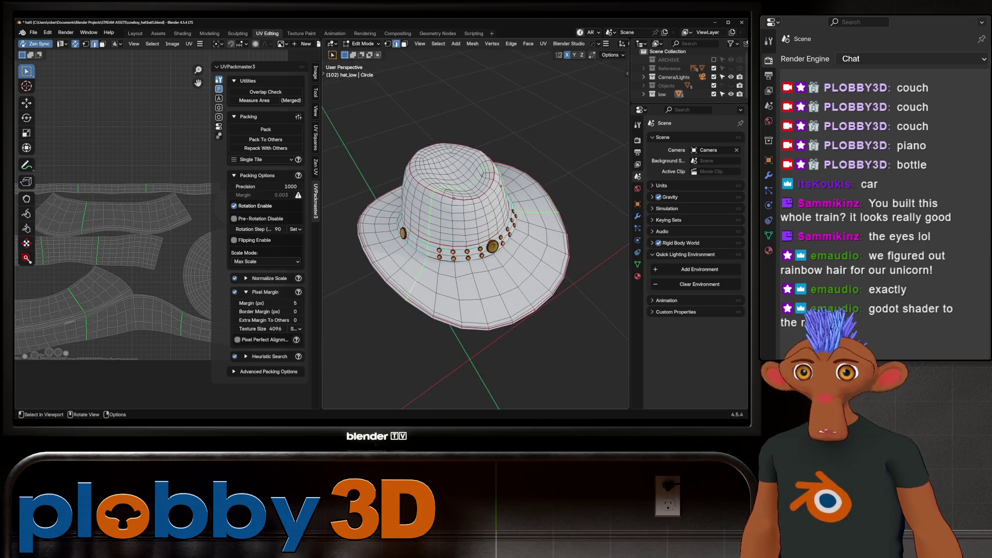
key(c)
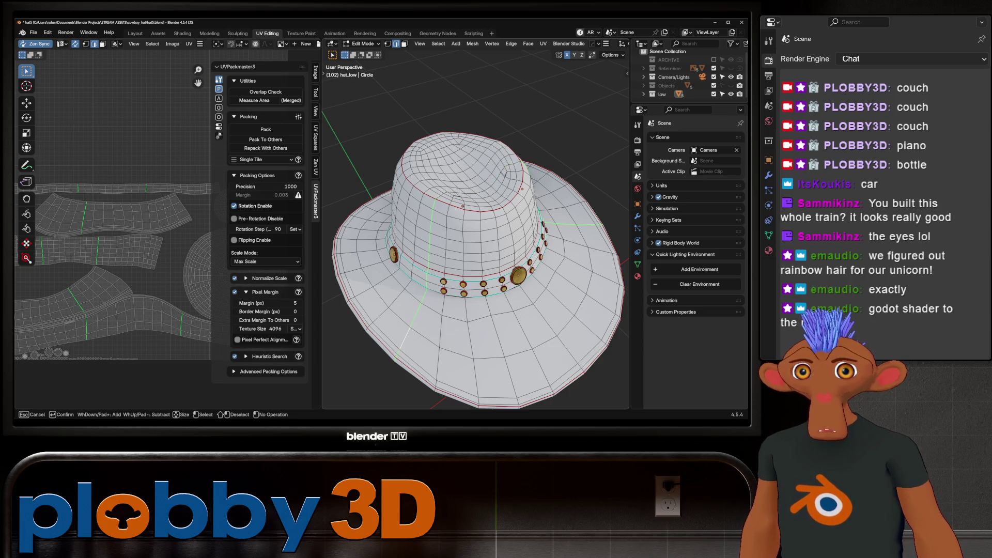
key(Escape)
mouse_move(474, 233)
middle_down()
mouse_move(474, 263)
mouse_move(535, 259)
mouse_move(543, 155)
middle_up()
scroll(474, 232, up, 3)
Mark the selected loop as a UV seam, deselect, then select the face region inside the crown
key(u)
click(543, 260)
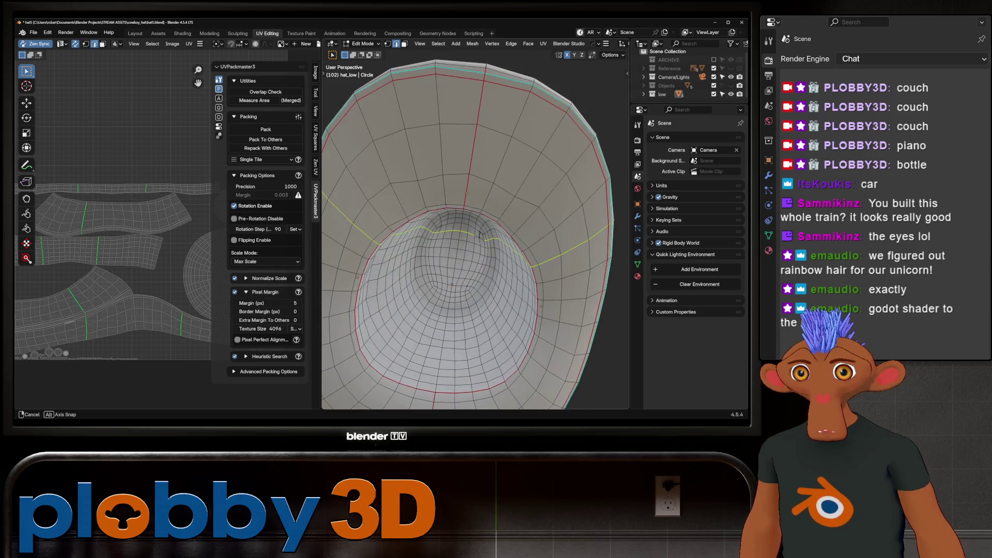
key(alt+a)
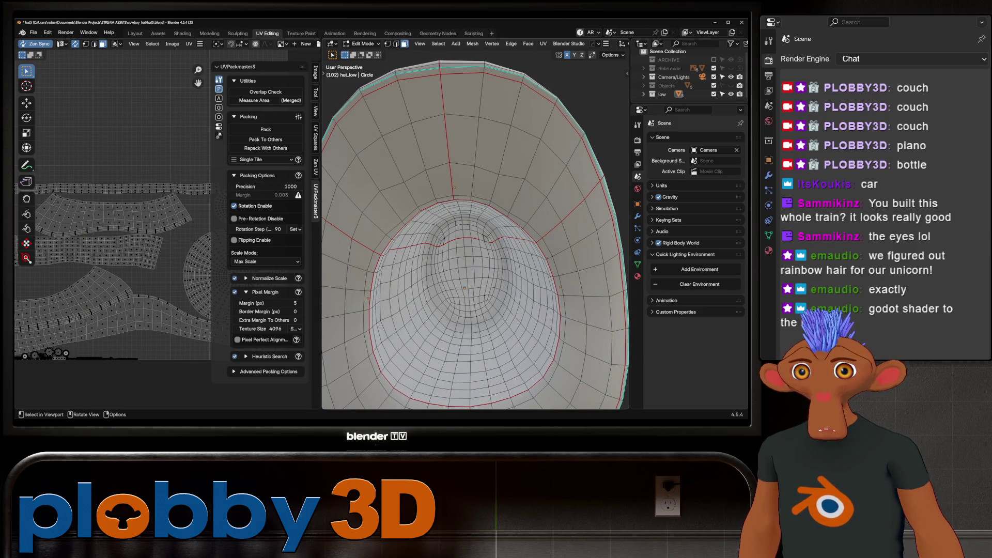
scroll(440, 242, up, 3)
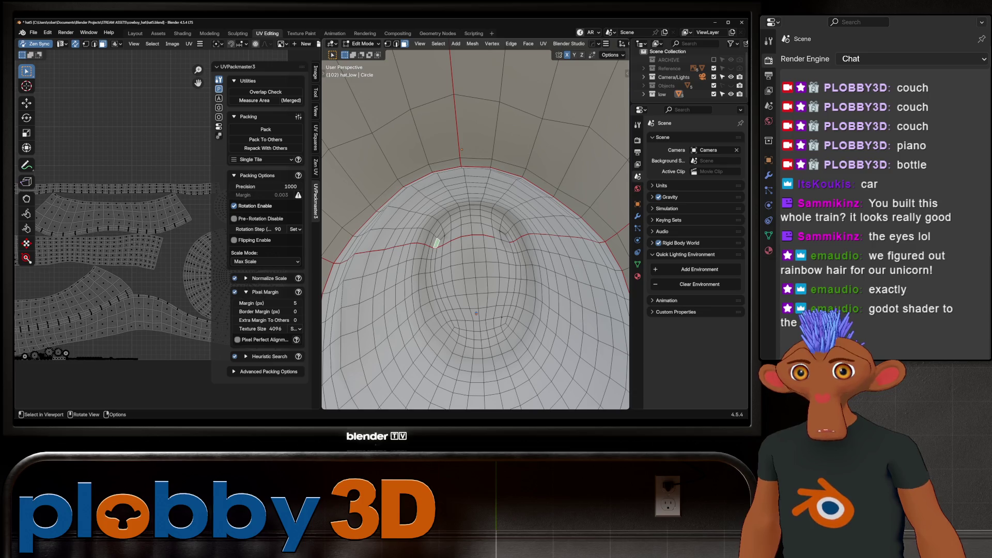
key(ctrl)
scroll(440, 243, down, 5)
key(ctrl+l)
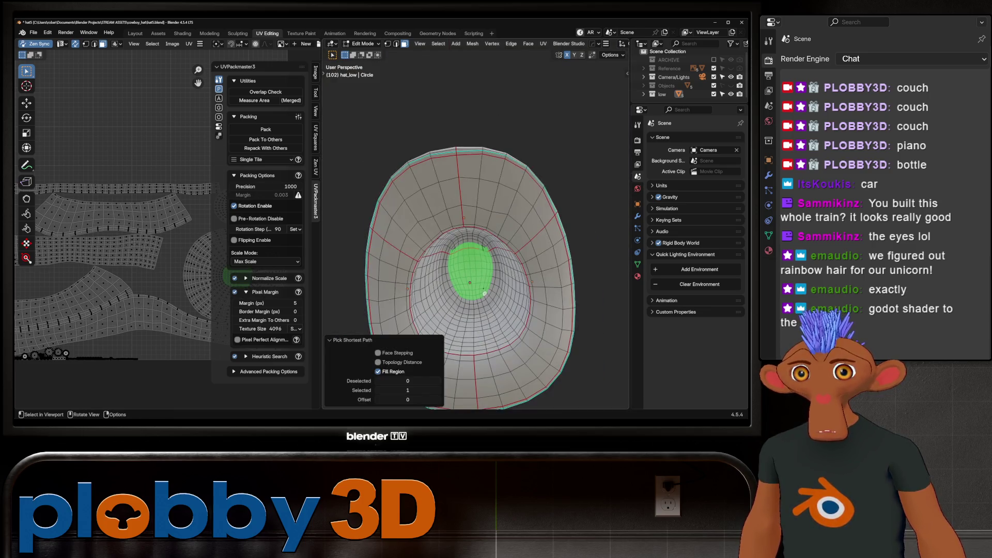
Grow the crown face selection one ring and shrink it slightly along the normals
key(ctrl+KP_Add)
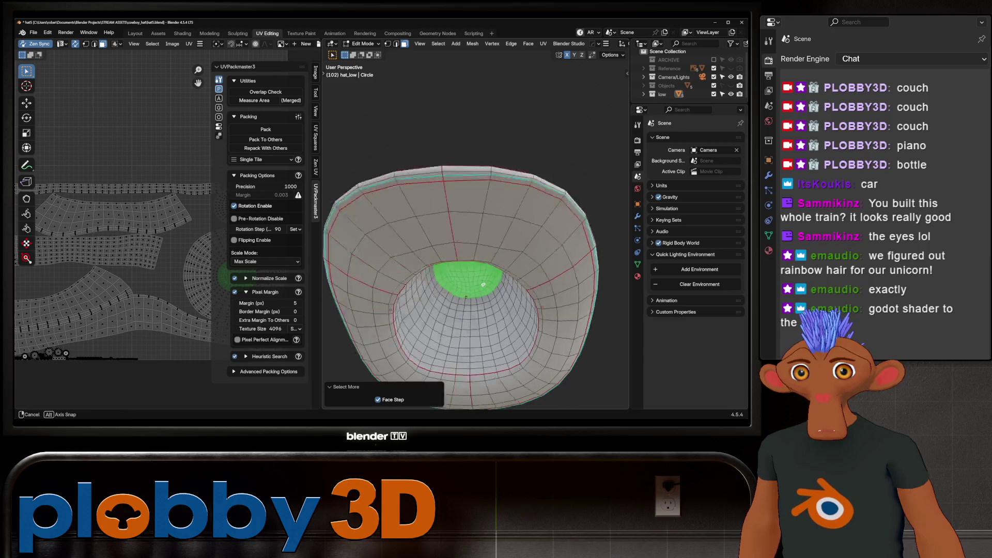
middle_drag(480, 290, 530, 305)
key(alt+s)
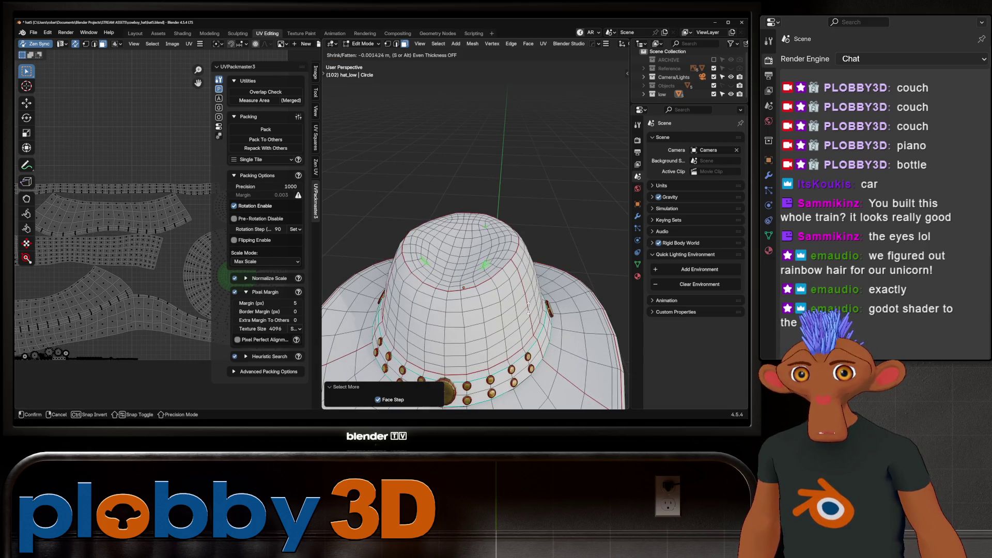
key(Escape)
Leave and re-enter Edit Mode, then select every face of the hat
key(Tab)
scroll(465, 294, down, 5)
mouse_move(465, 295)
middle_down()
mouse_move(481, 233)
mouse_move(496, 248)
middle_up()
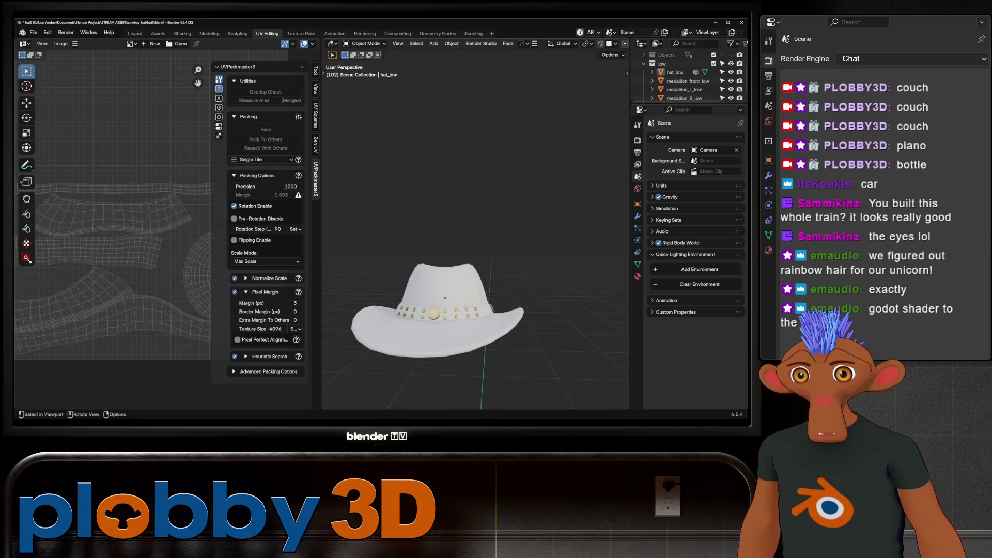
key(Tab)
key(a)
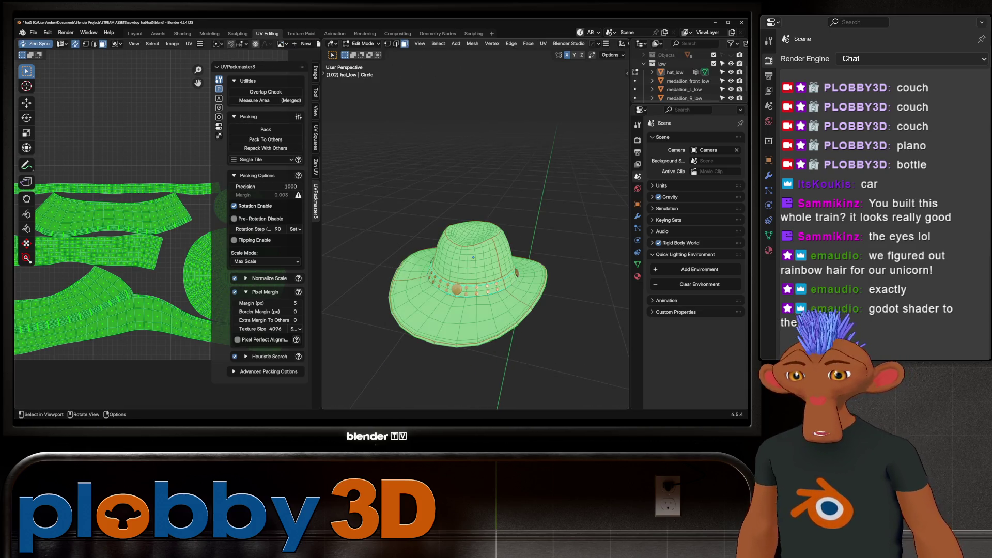
Re-unwrap the whole hat using Unwrap Minimum Stretch
key(u)
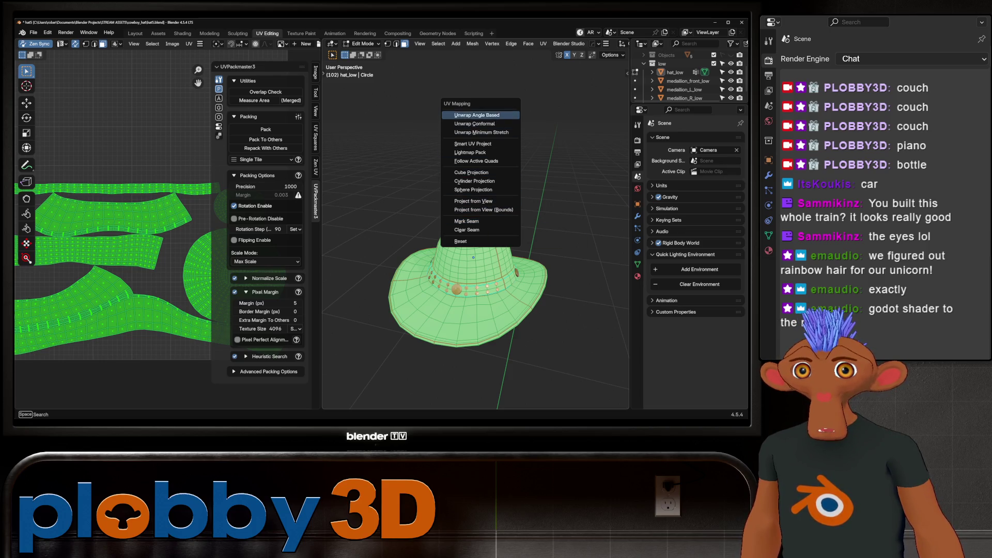
click(481, 132)
scroll(140, 271, down, 3)
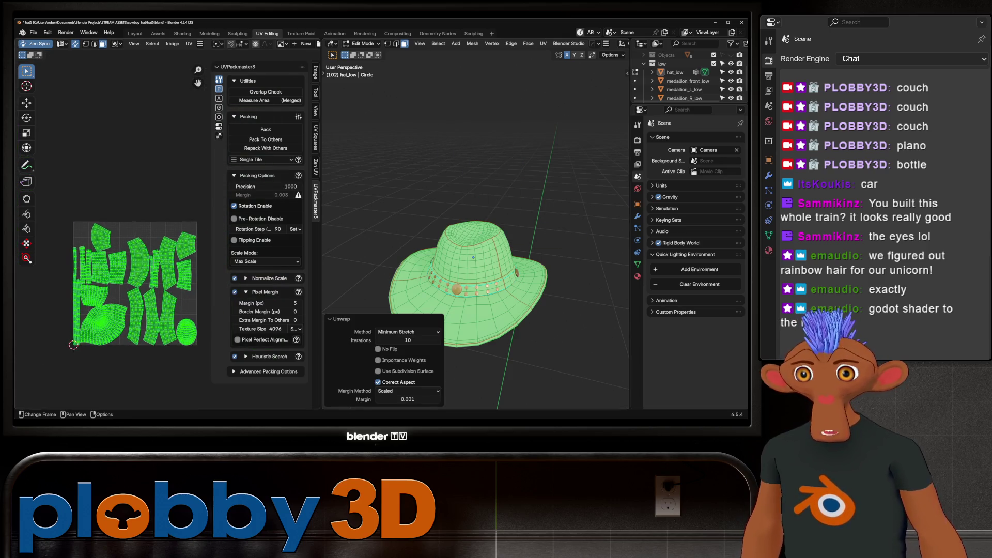
key(Tab)
Box-select hat_low with its medallions and start packing their UV islands to fill the tile
drag(401, 175, 558, 409)
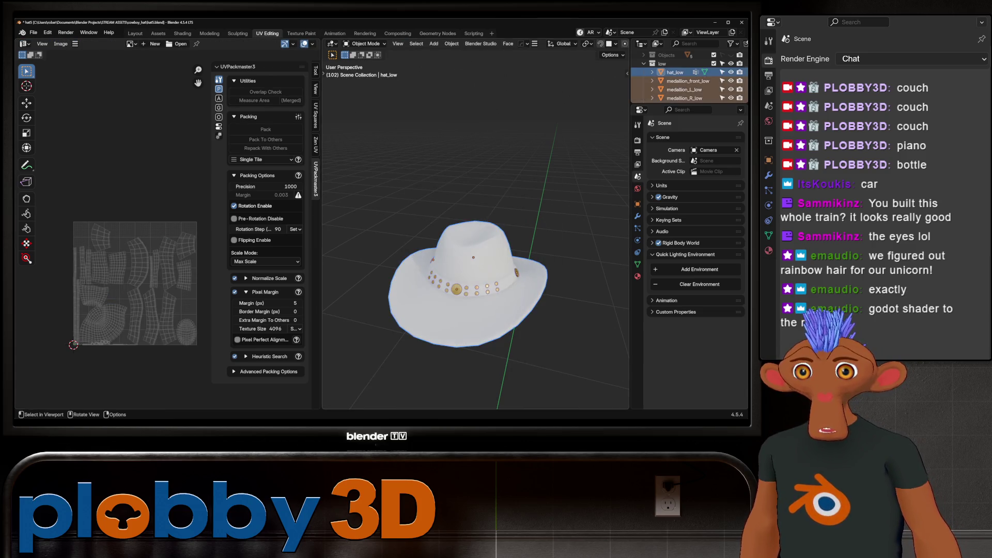
key(Tab)
click(265, 129)
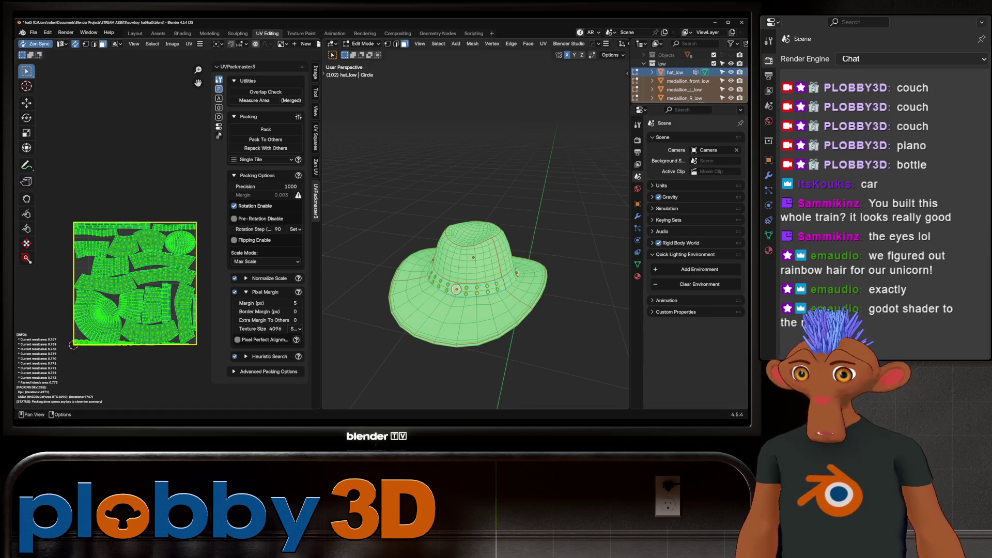
Save the repacked hat5 file and return to the Layout workspace
key(ctrl+s)
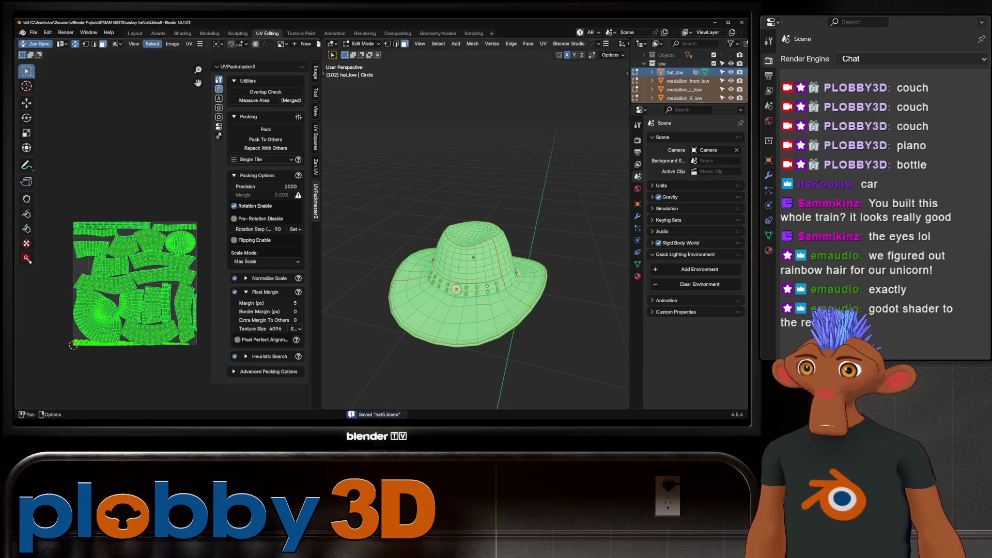
click(135, 33)
middle_drag(310, 233, 326, 255)
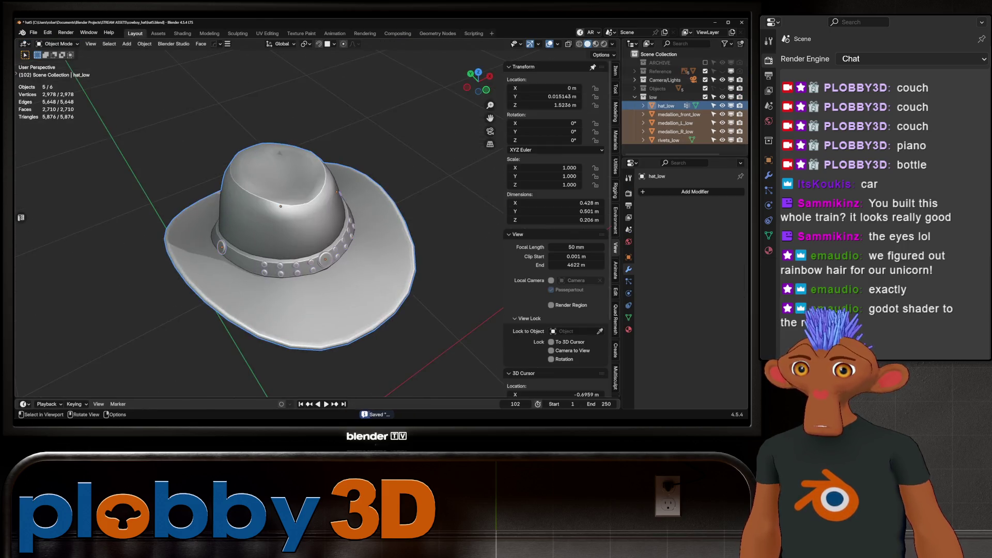
Inspect the low-poly hat from a few angles and save the file
mouse_move(256, 232)
middle_down()
mouse_move(287, 217)
mouse_move(271, 193)
middle_up()
scroll(256, 232, up, 5)
scroll(260, 217, down, 5)
scroll(259, 217, down, 1)
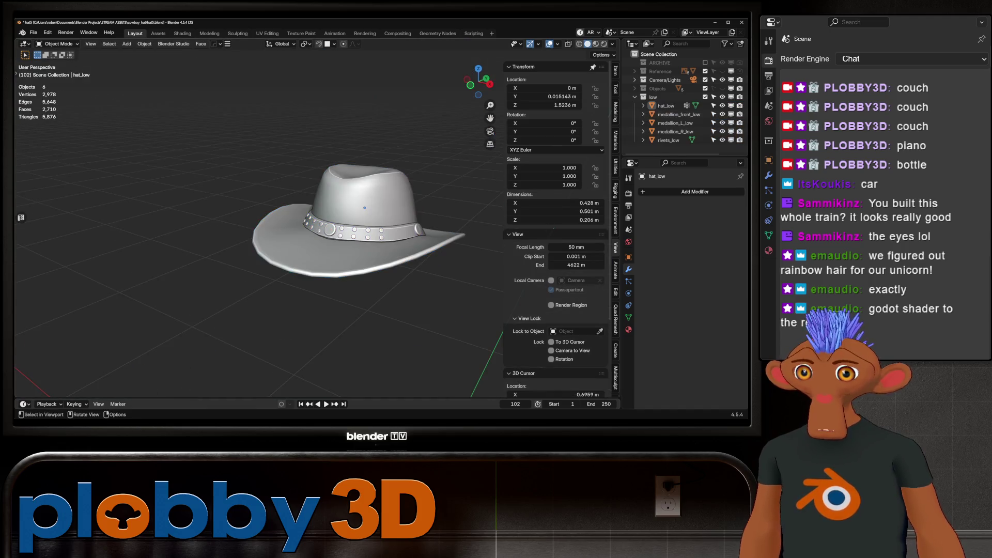
mouse_move(349, 225)
middle_down()
mouse_move(326, 225)
mouse_move(310, 155)
middle_up()
key(ctrl+s)
scroll(325, 225, up, 2)
Select then deselect all objects and show the high-poly Objects collection
key(a)
key(alt+a)
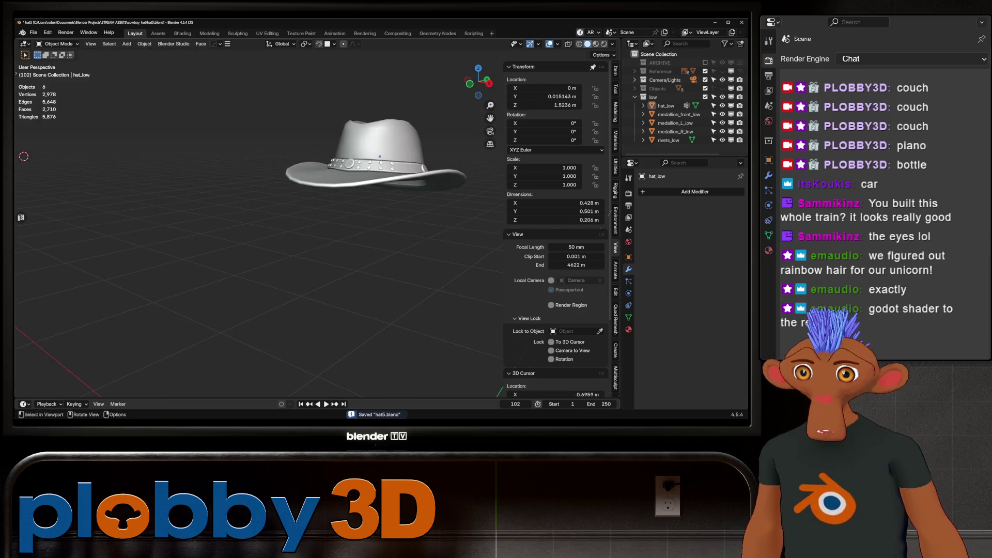
scroll(249, 209, up, 2)
middle_drag(247, 208, 341, 219)
scroll(342, 218, up, 2)
scroll(339, 215, up, 2)
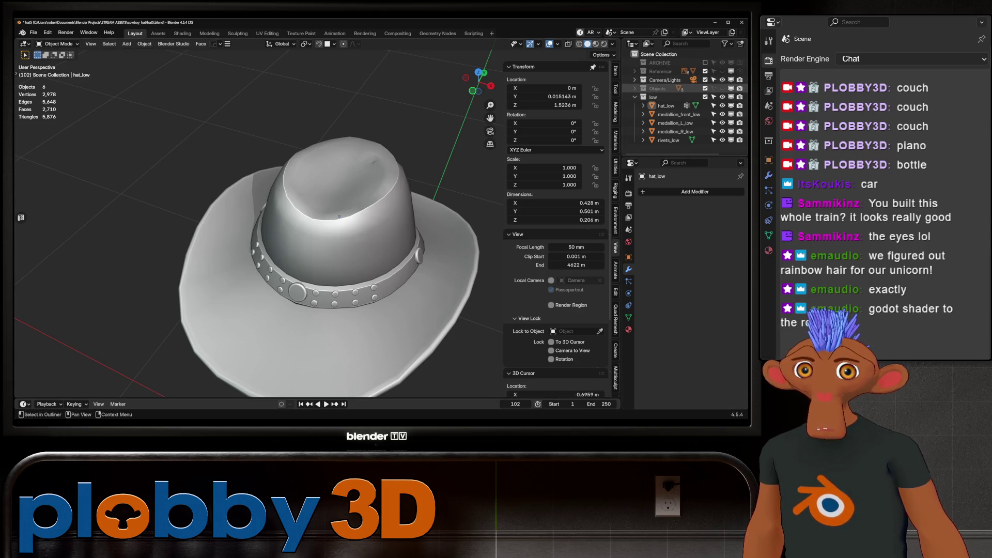
click(704, 87)
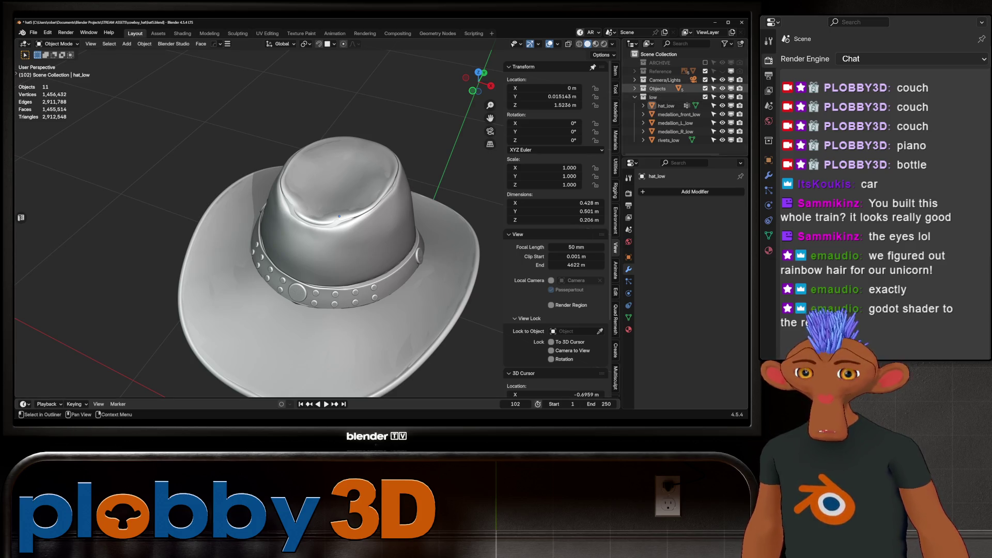
Expand the Objects collection and add a Shrinkwrap modifier to hat_low
click(635, 87)
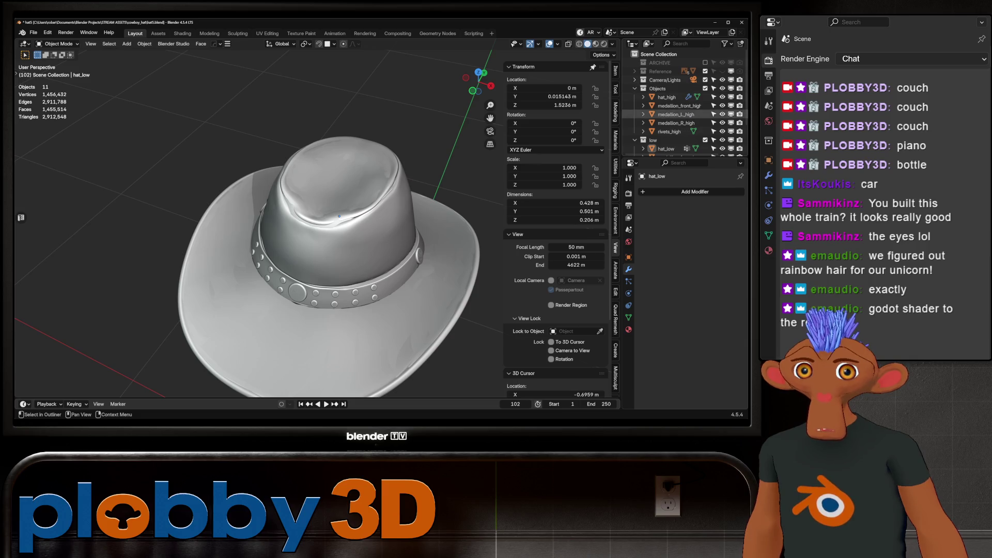
scroll(682, 117, down, 4)
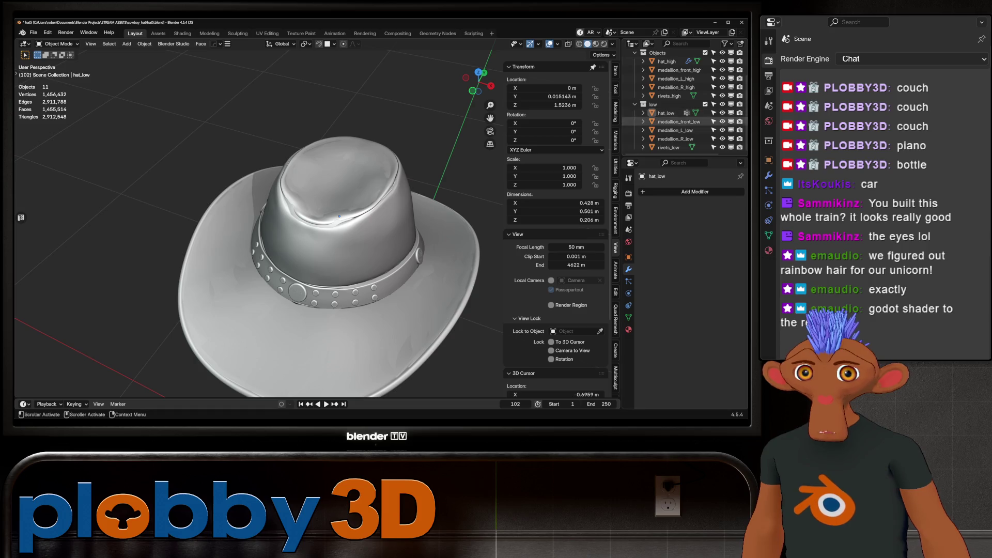
click(696, 191)
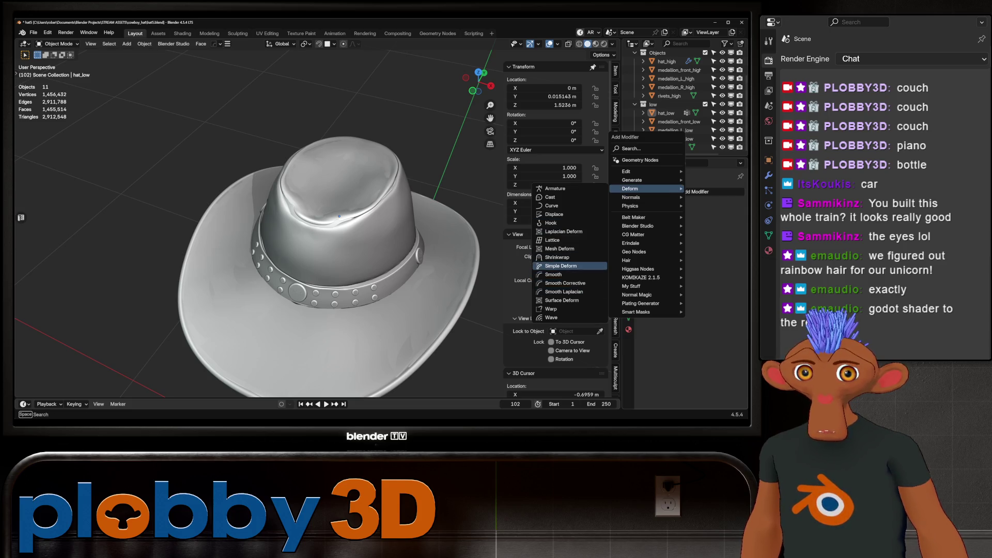
click(556, 257)
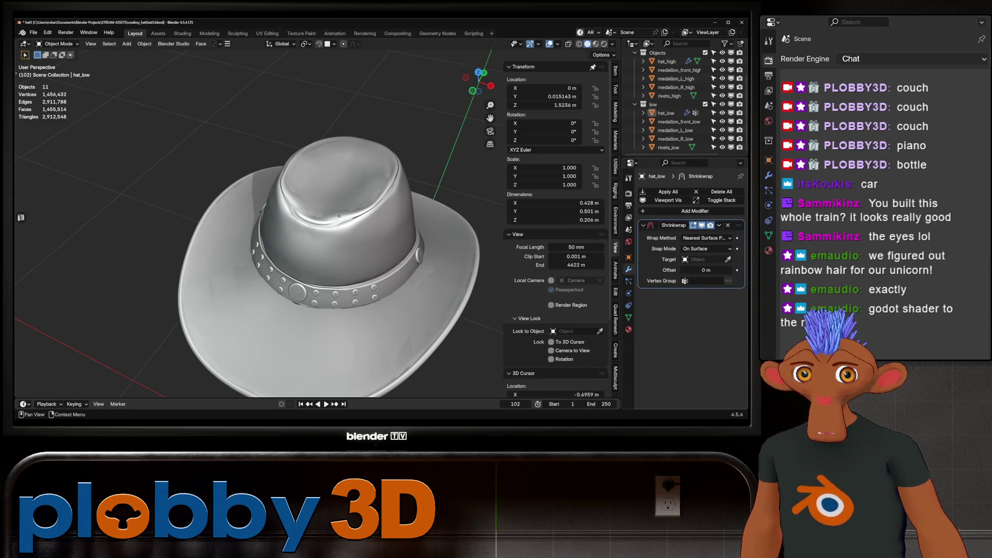
Set hat_high as the shrinkwrap target and toggle visibility to compare the wrapped result
click(728, 258)
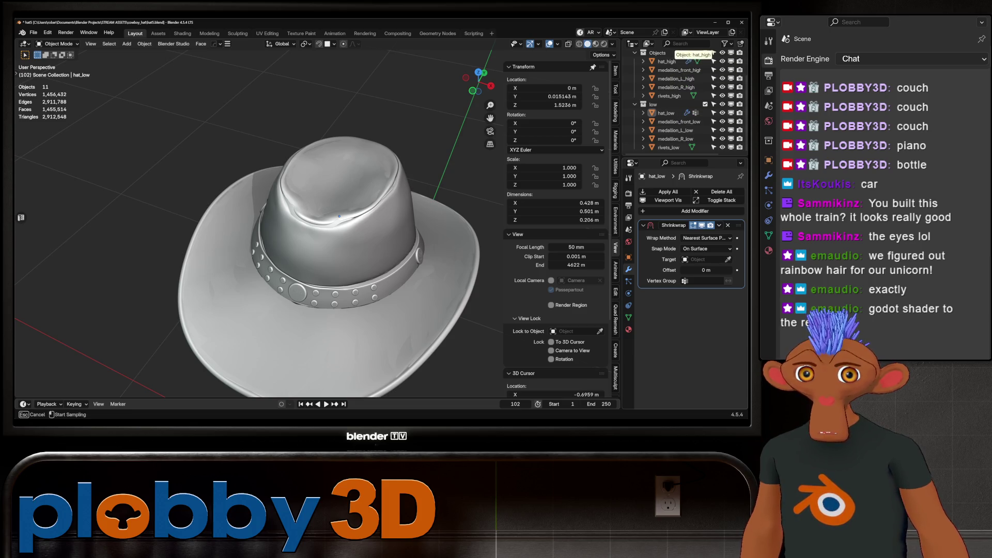
click(666, 61)
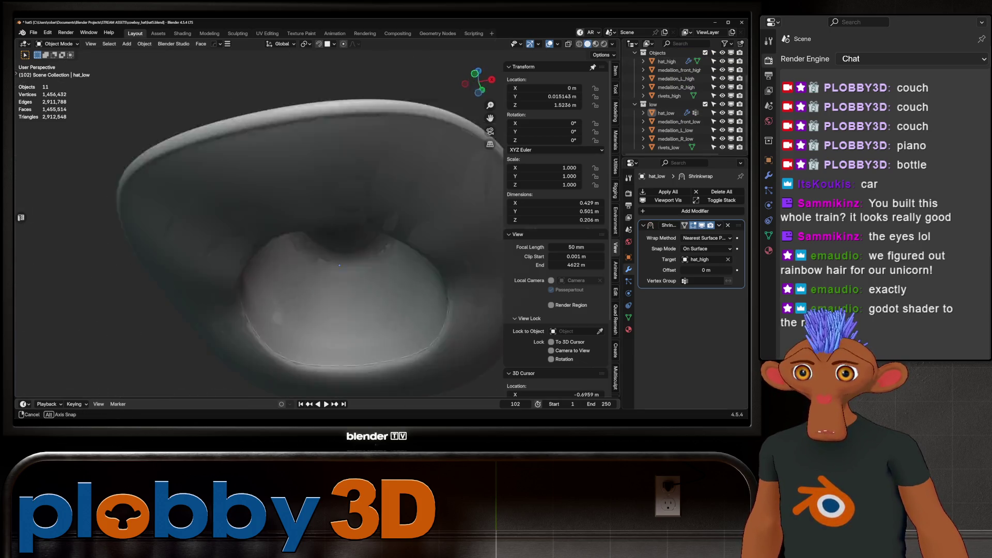
middle_drag(333, 233, 345, 263)
click(723, 61)
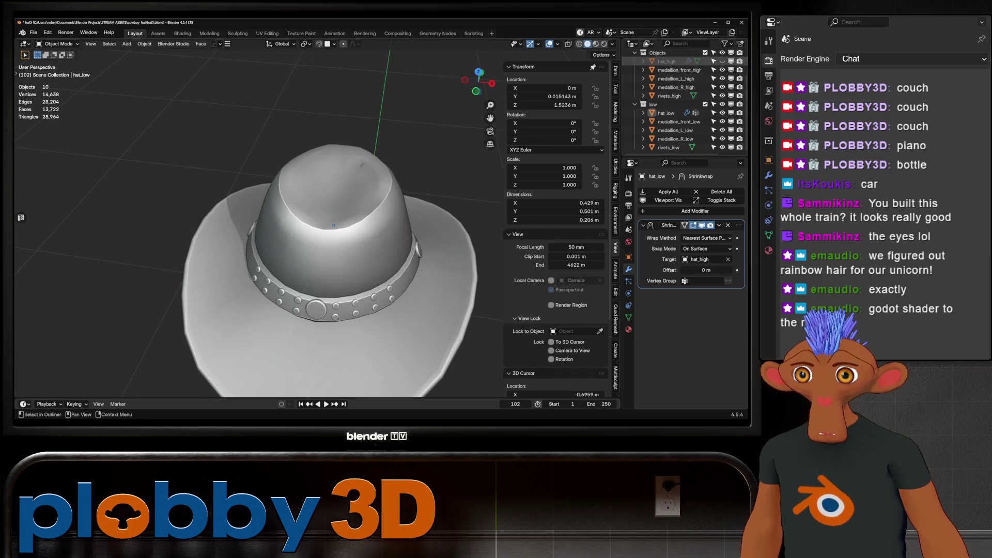
click(722, 62)
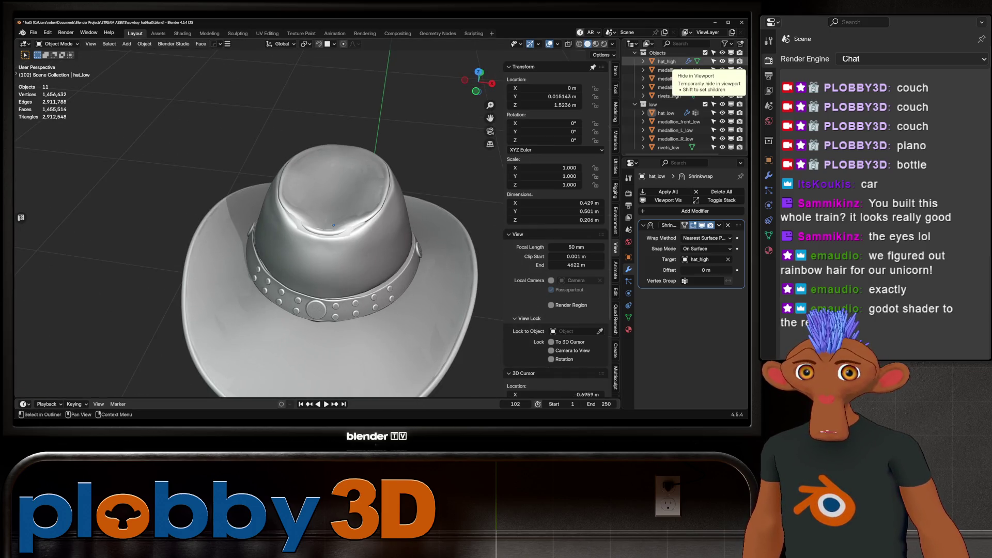
click(702, 225)
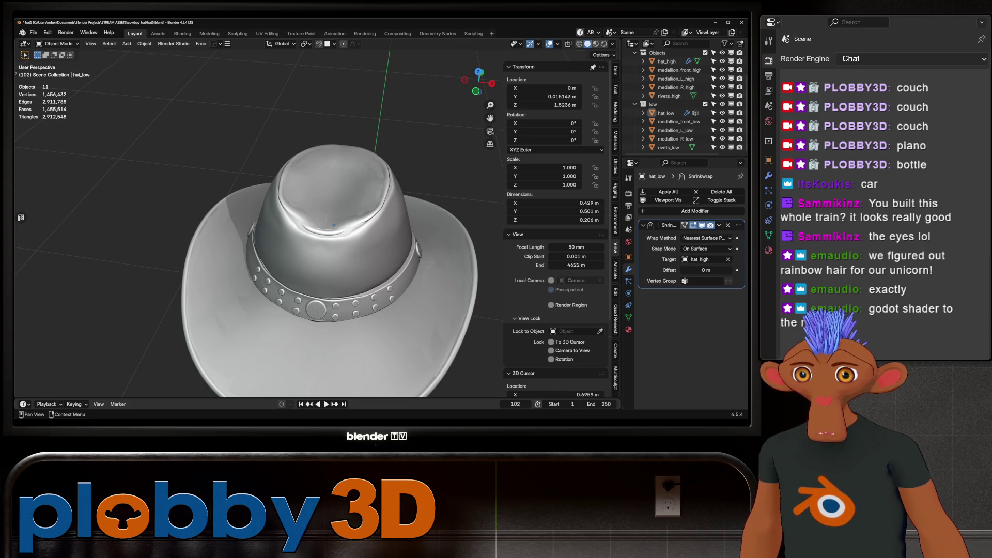
click(702, 226)
Switch the wrap method to Target Normal Project, apply the modifier, and hide the high-poly objects
click(705, 238)
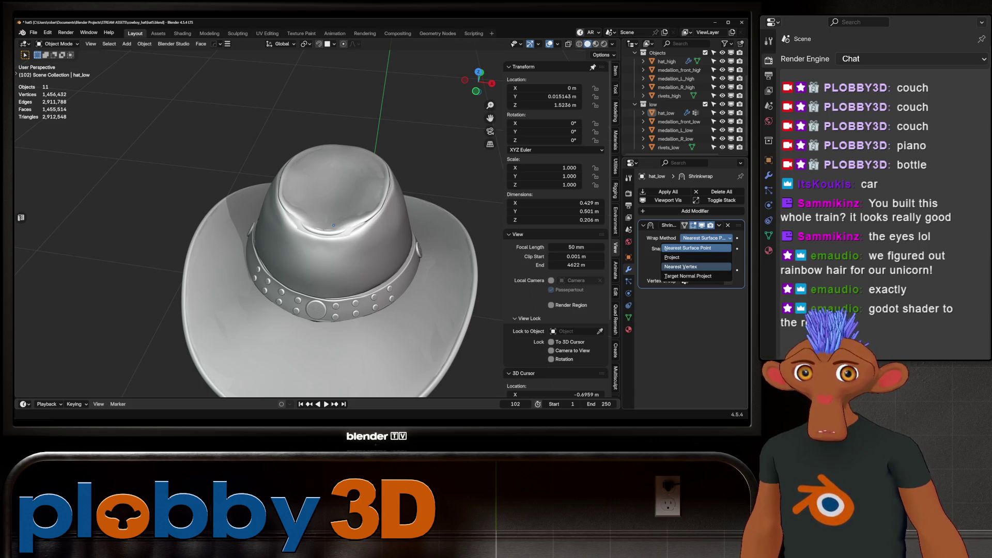
click(689, 277)
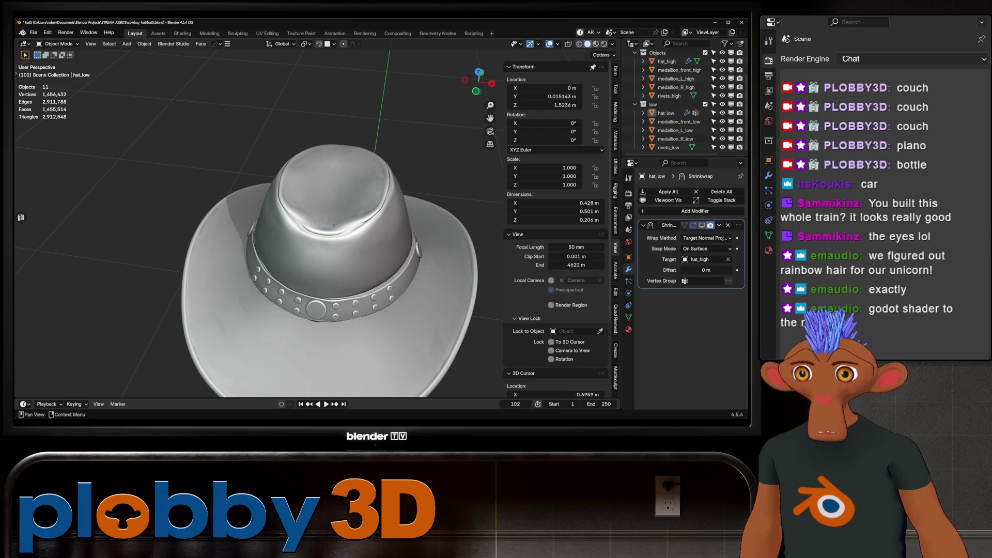
key(ctrl+a)
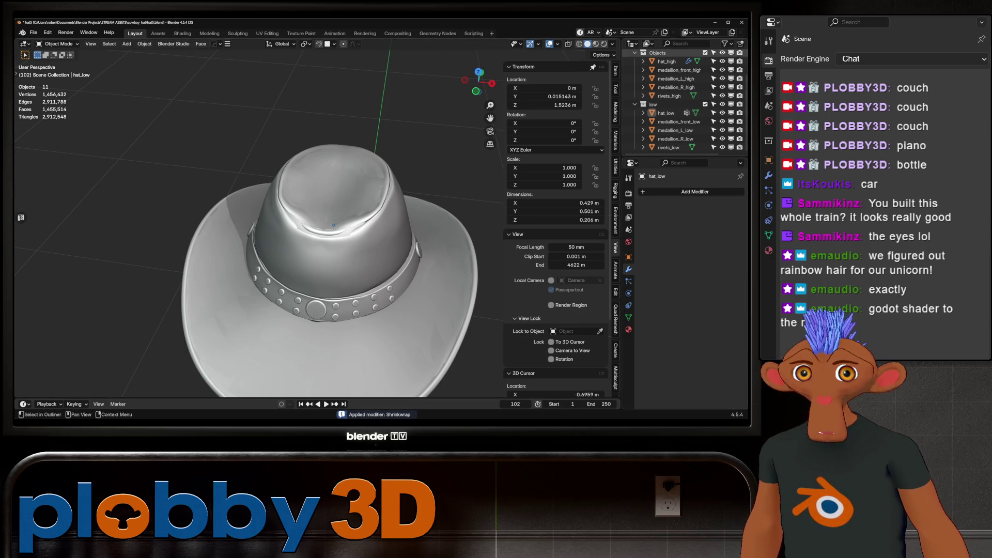
click(722, 62)
click(722, 53)
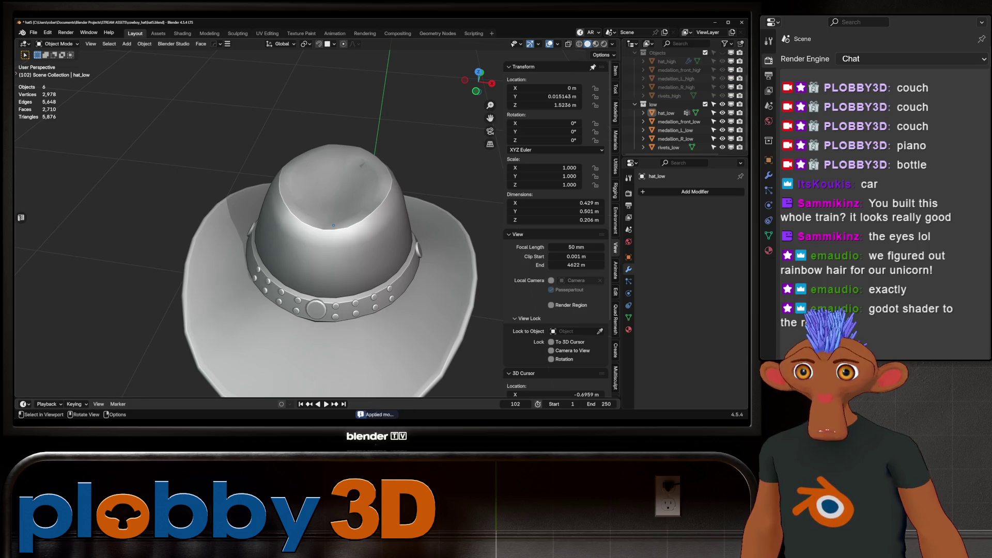
scroll(333, 225, up, 3)
Select the ring of faces around the crown top, grow it, and push it along the normals
key(Tab)
mouse_move(334, 225)
middle_down()
mouse_move(481, 295)
mouse_move(329, 265)
middle_up()
click(330, 265)
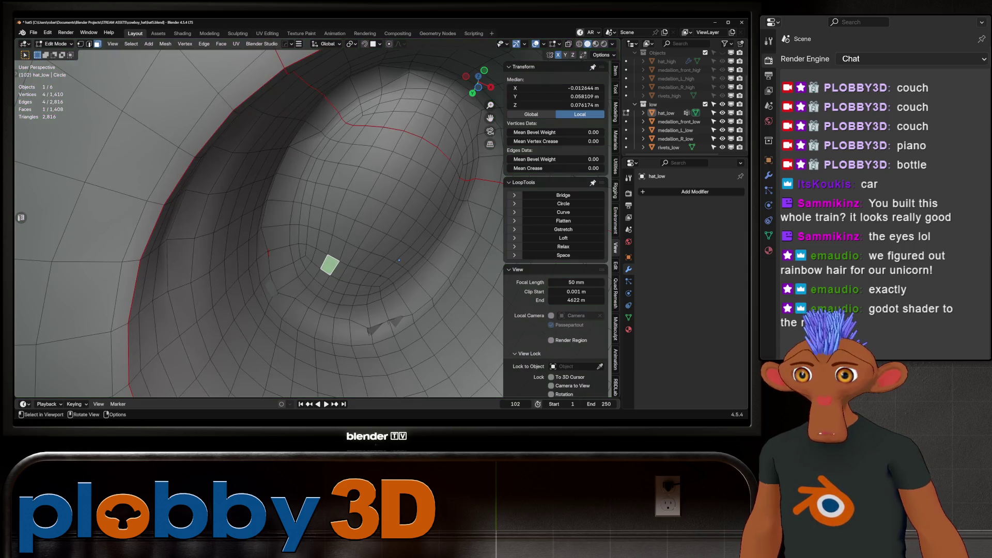
alt+click(282, 306)
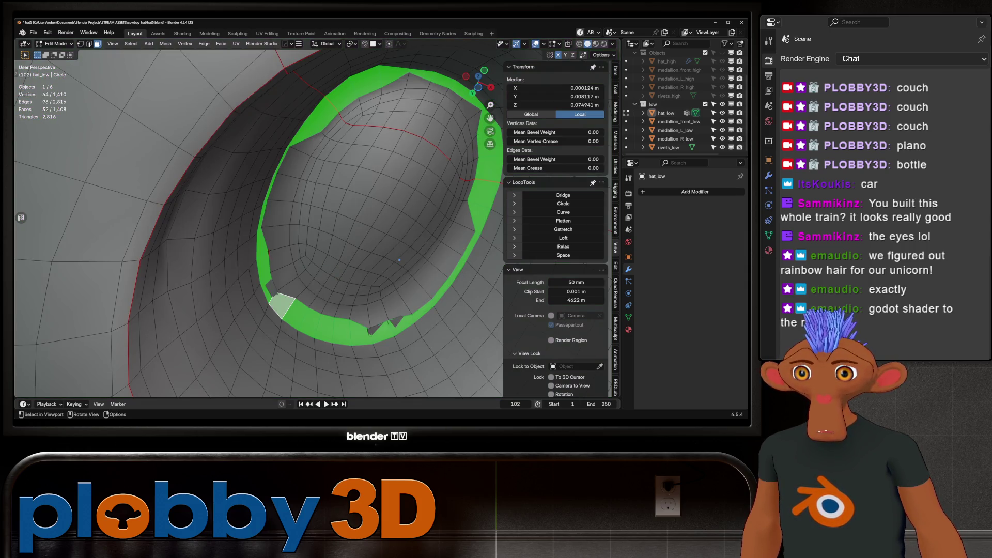
key(ctrl+KP_Add)
key(ctrl+KP_Add)
key(ctrl+KP_Add)
mouse_move(399, 260)
middle_down()
mouse_move(403, 333)
mouse_move(360, 293)
mouse_move(365, 326)
middle_up()
key(alt+s)
click(362, 264)
Flatten the faces with Make Planar Faces, unhide the high-poly hat, and save incrementally as hat6
mouse_move(310, 233)
middle_down()
mouse_move(376, 283)
mouse_move(356, 252)
mouse_move(359, 218)
mouse_move(361, 257)
mouse_move(381, 217)
mouse_move(307, 232)
mouse_move(365, 230)
middle_up()
key(a)
key(q)
key(Return)
key(Tab)
scroll(389, 207, up, 2)
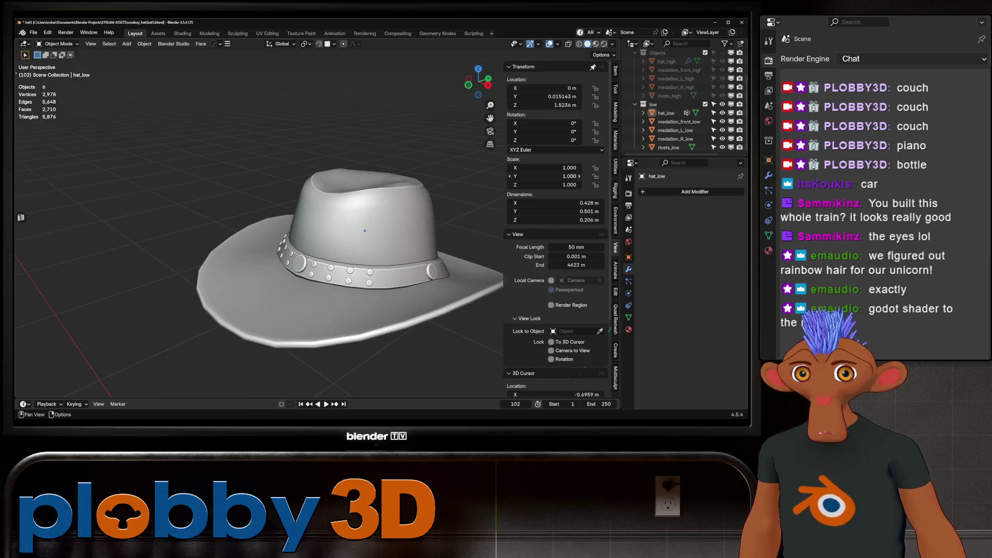
click(722, 53)
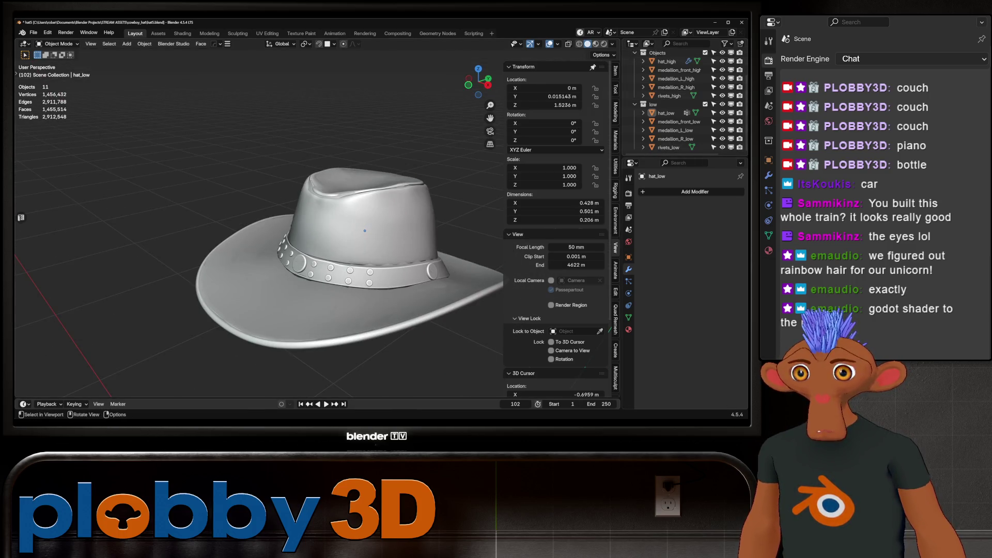
key(ctrl+alt+s)
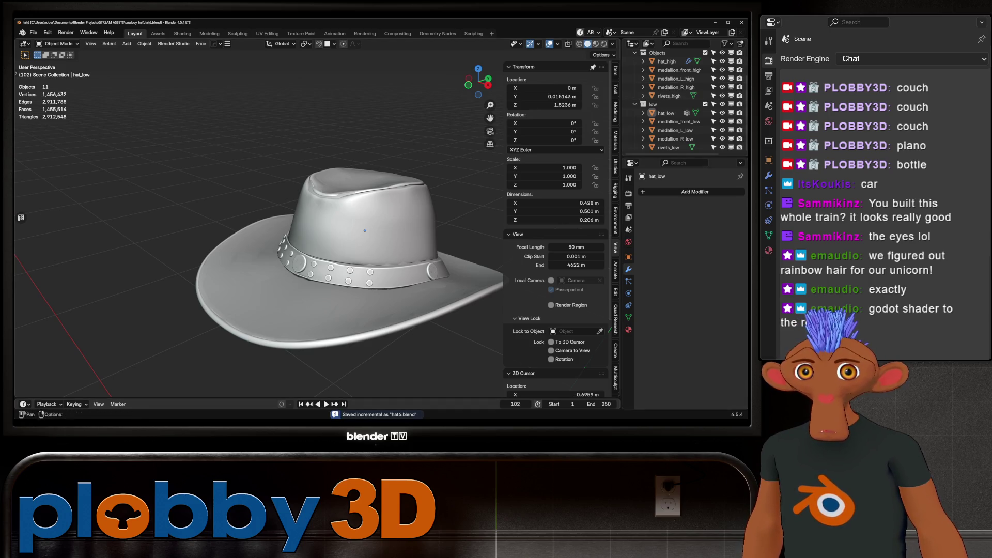
click(628, 193)
scroll(693, 289, down, 2)
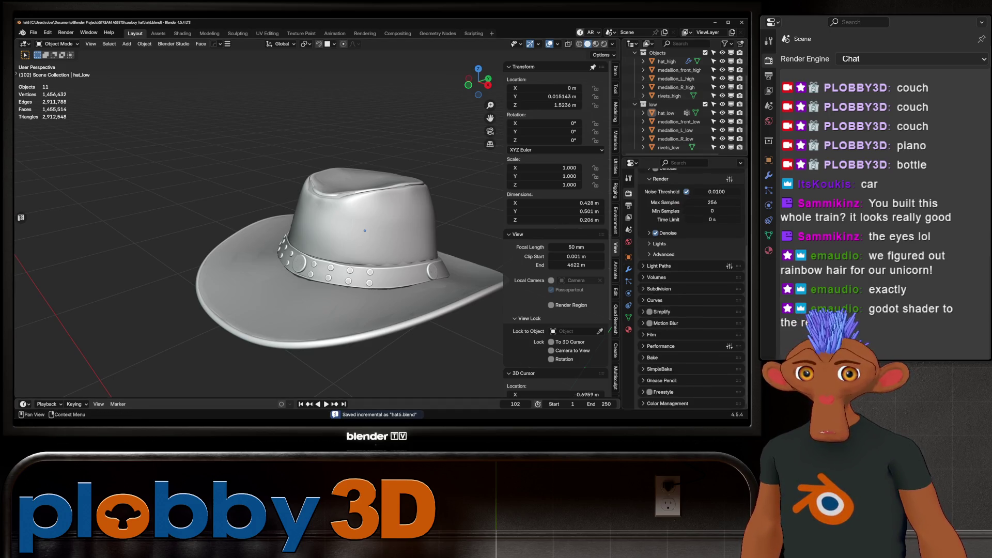
Load SimpleBake's Bake to Targ preset and fill the bake list with the selected high-poly objects
click(661, 369)
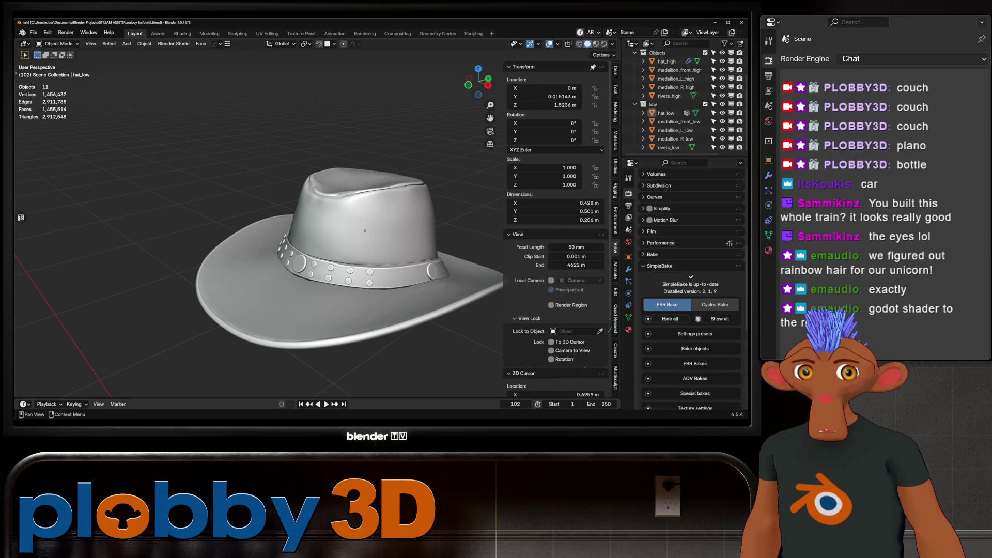
scroll(693, 311, down, 5)
click(694, 195)
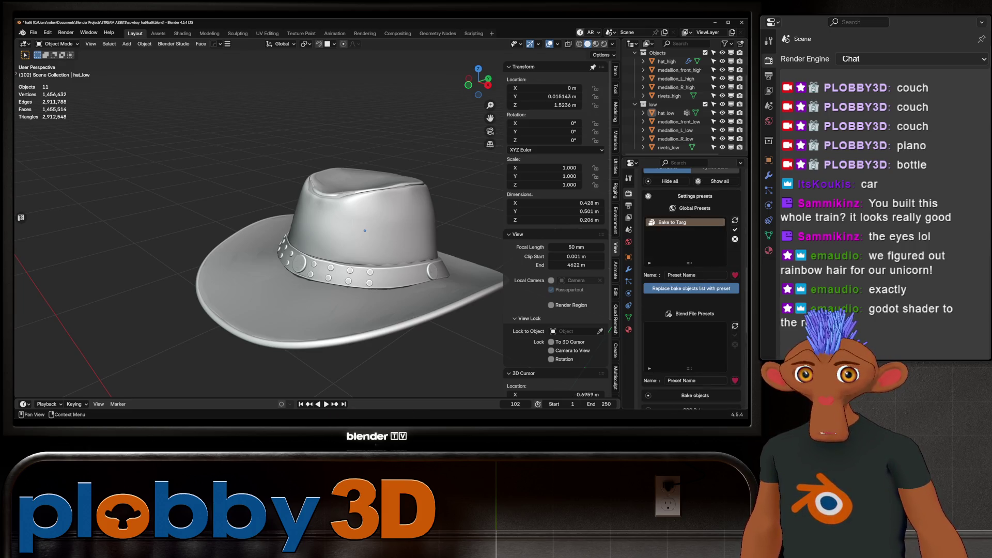
click(735, 229)
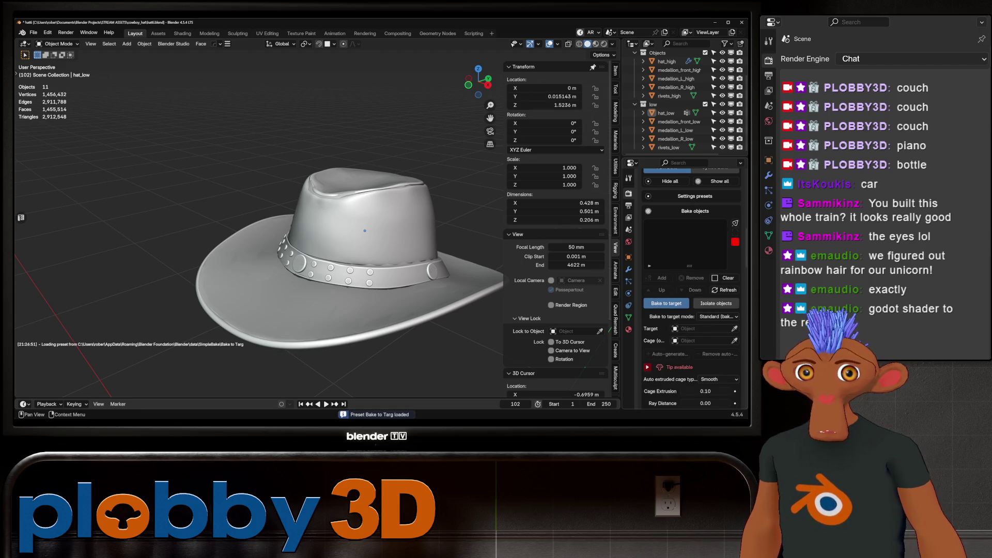
scroll(693, 286, down, 5)
click(668, 95)
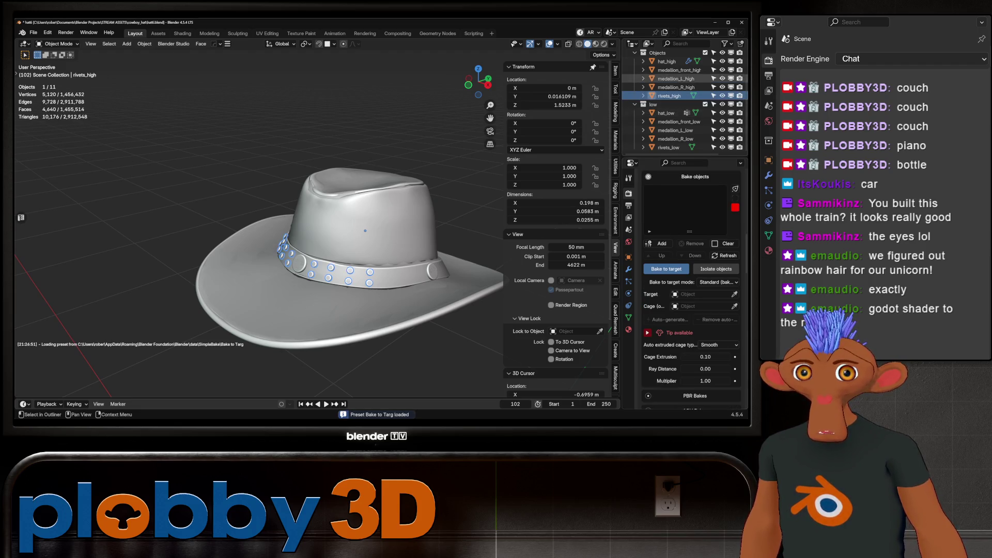
shift+click(666, 61)
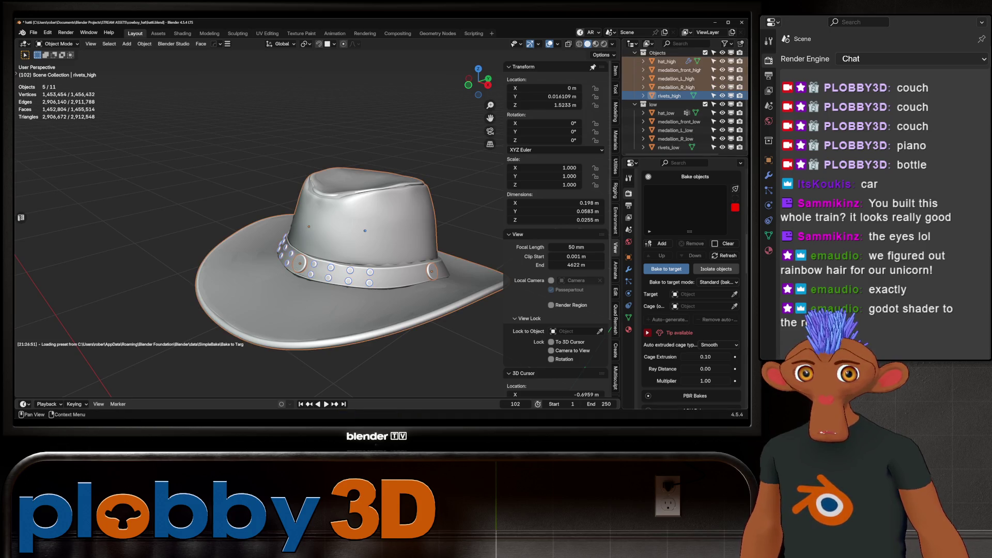
click(659, 244)
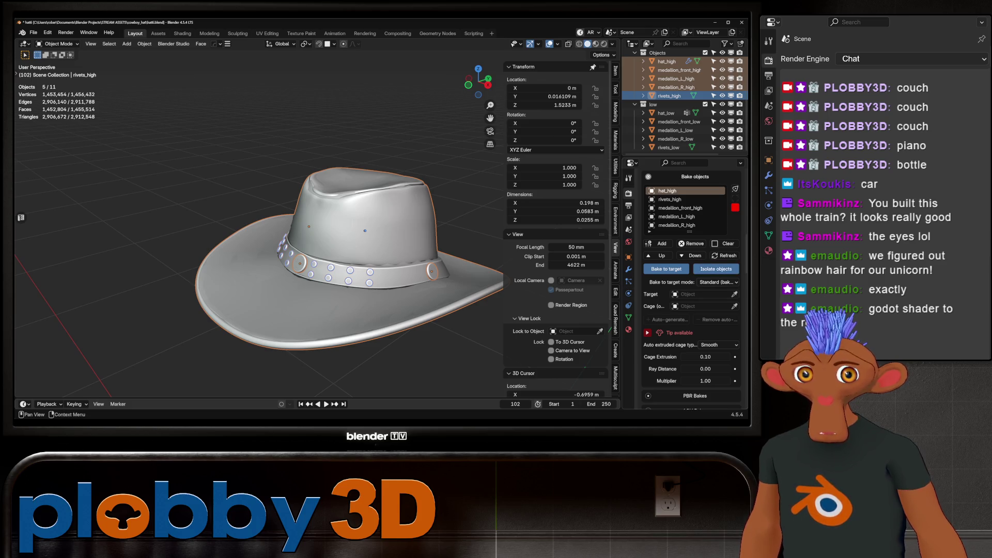
Set bake-to-target to auto-match high and low objects by name with cage extrusion 0
click(717, 283)
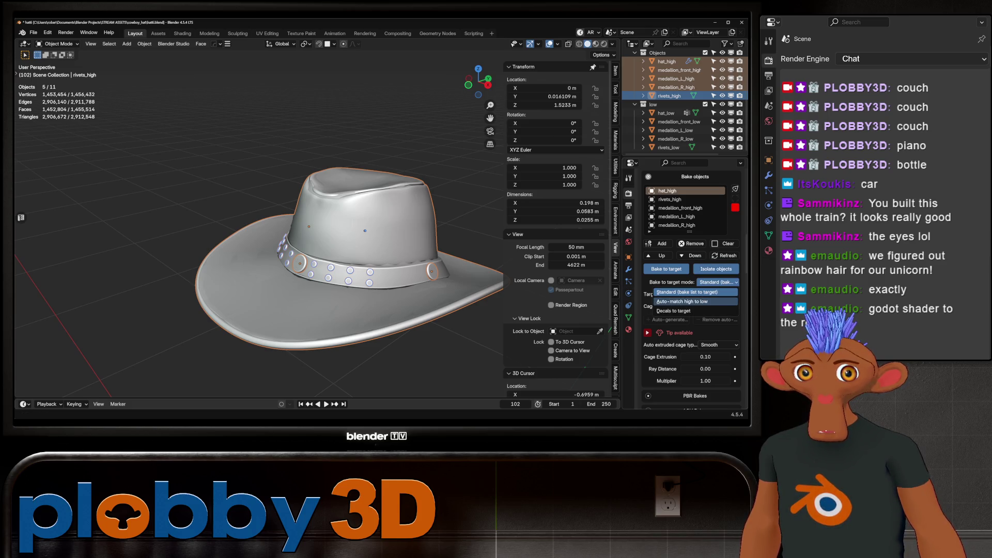
click(682, 301)
click(717, 294)
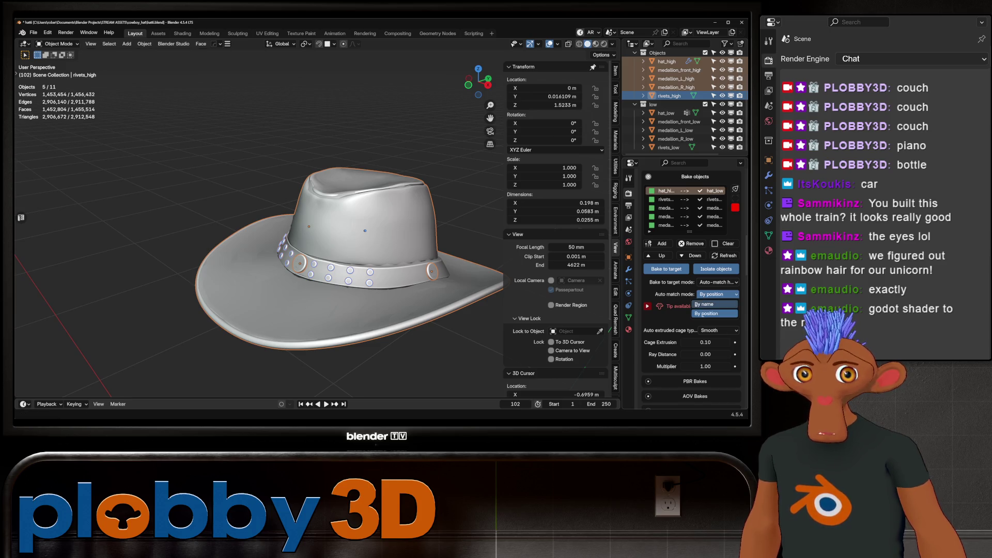
click(708, 304)
scroll(706, 320, down, 2)
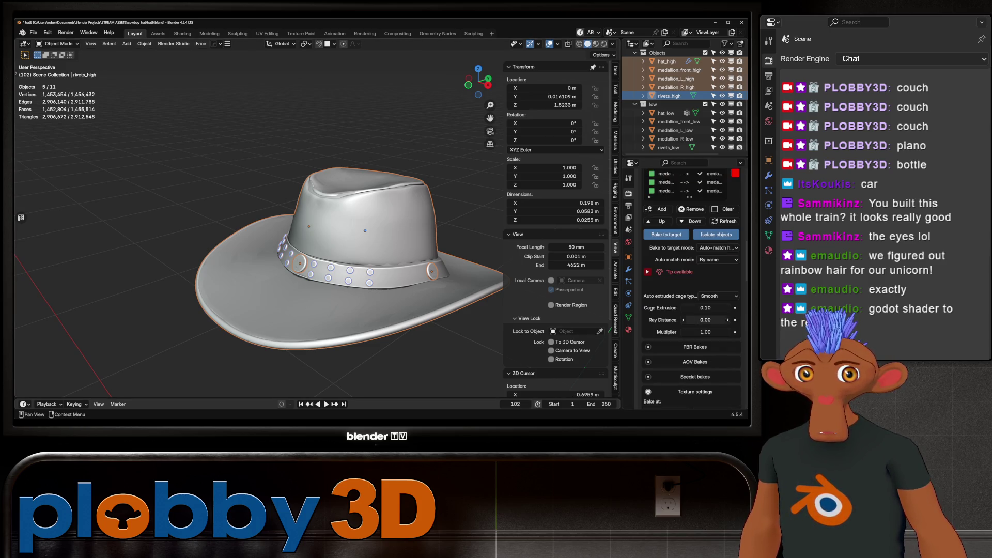
click(705, 308)
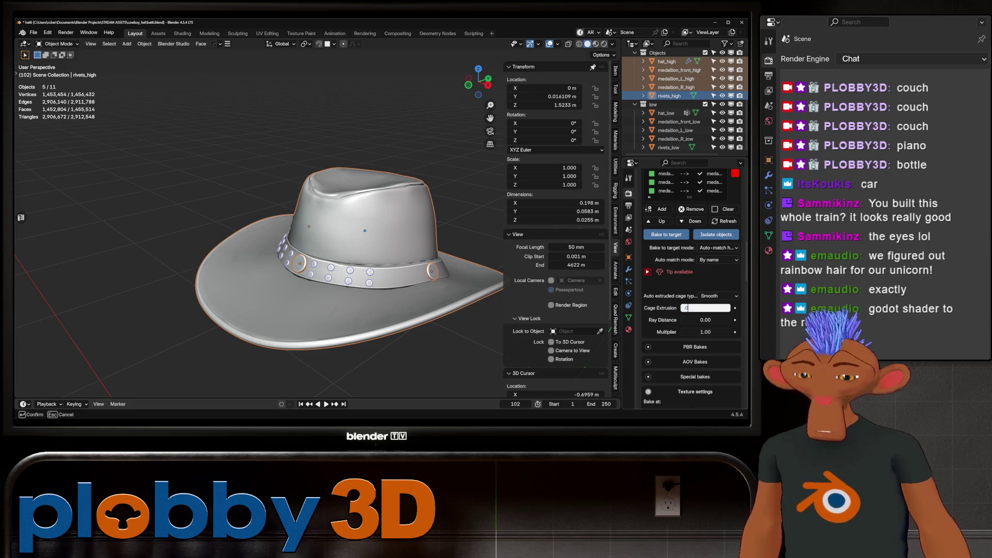
key(Return)
Enable an extra PBR bake, raise the texture size to 4096, and hide the low-poly objects
click(695, 346)
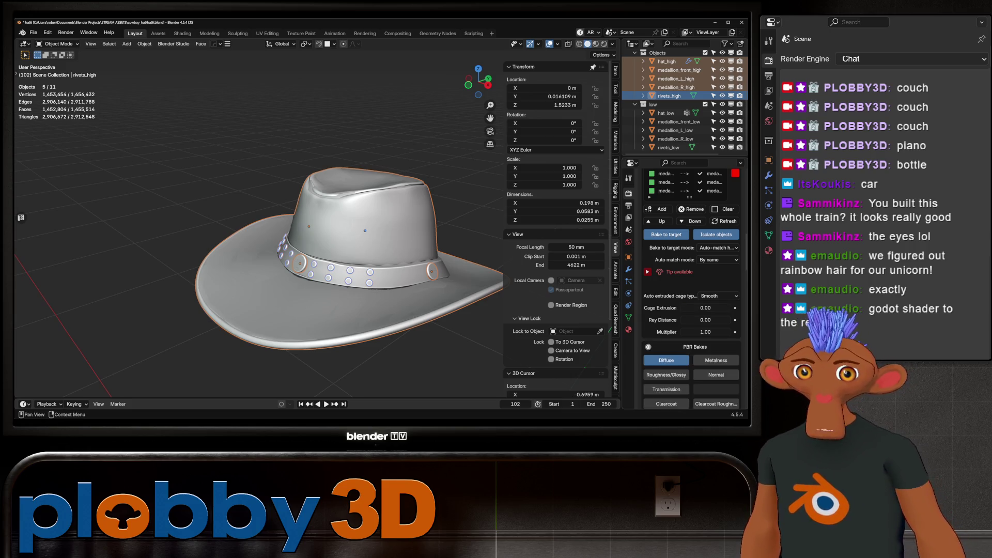
scroll(705, 333, down, 4)
click(725, 344)
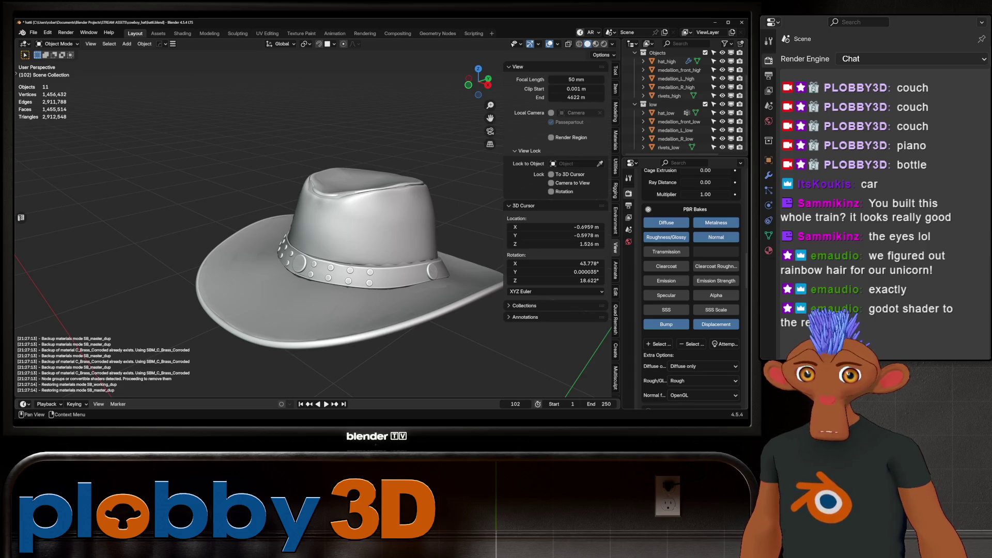
scroll(690, 287, down, 3)
scroll(690, 287, down, 3)
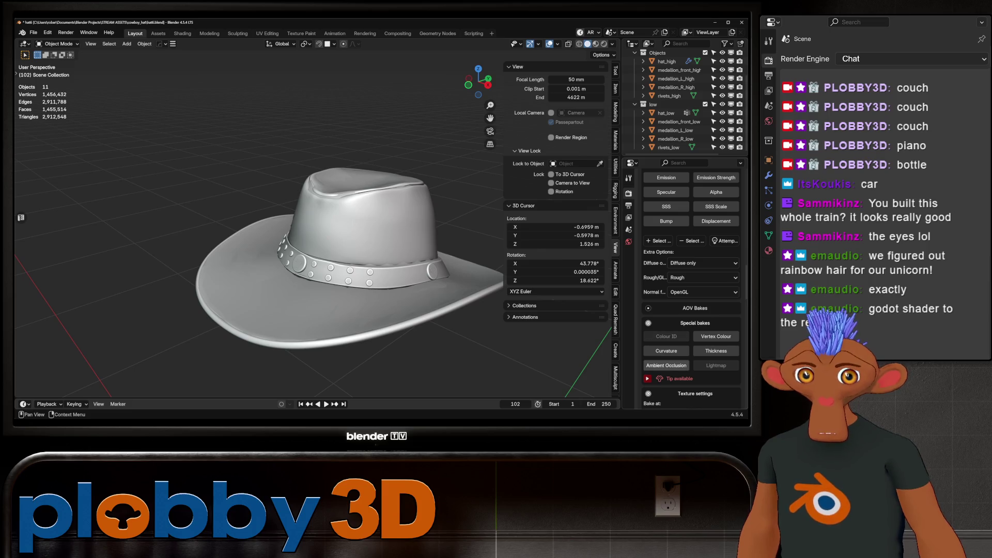
click(695, 322)
scroll(700, 323, down, 2)
scroll(690, 287, down, 3)
scroll(690, 287, down, 1)
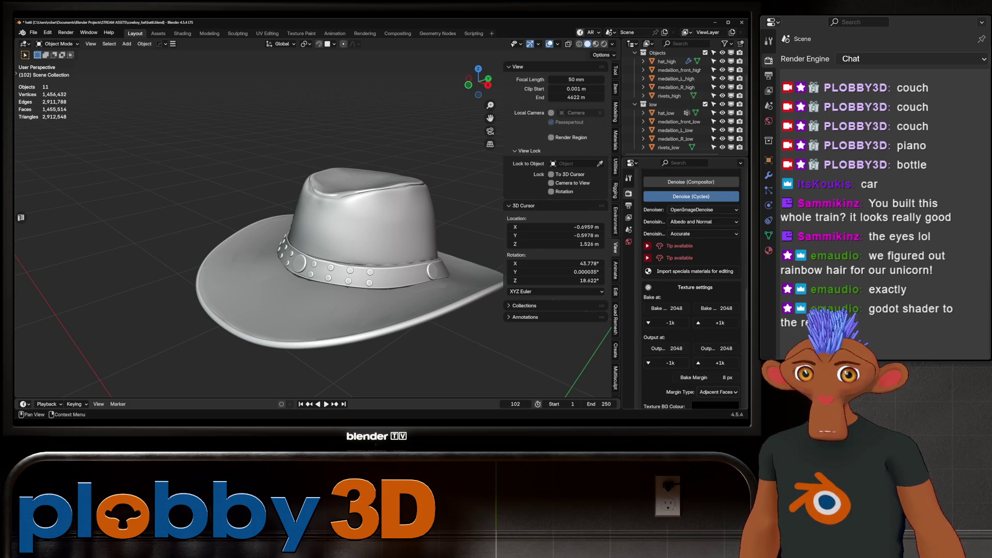
scroll(689, 287, down, 2)
click(717, 271)
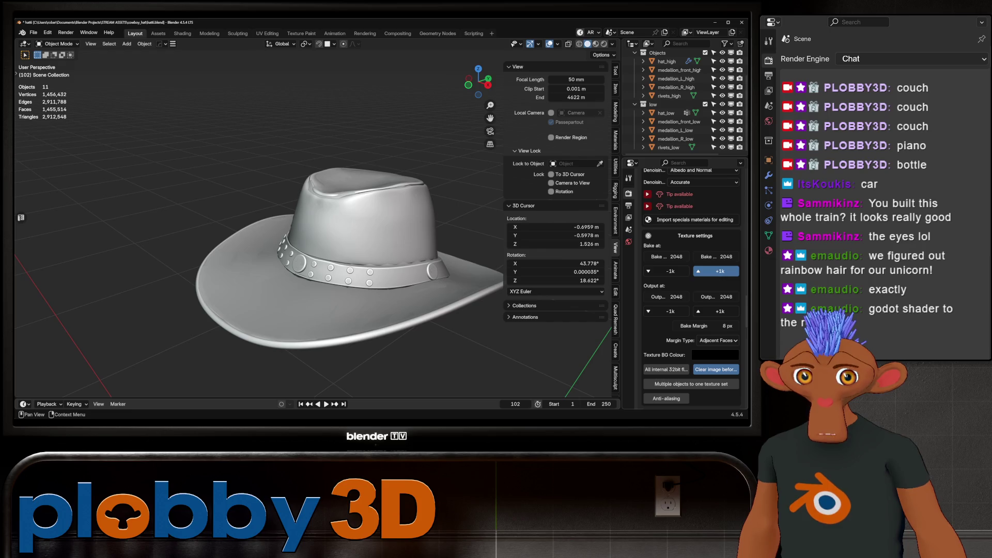
click(719, 270)
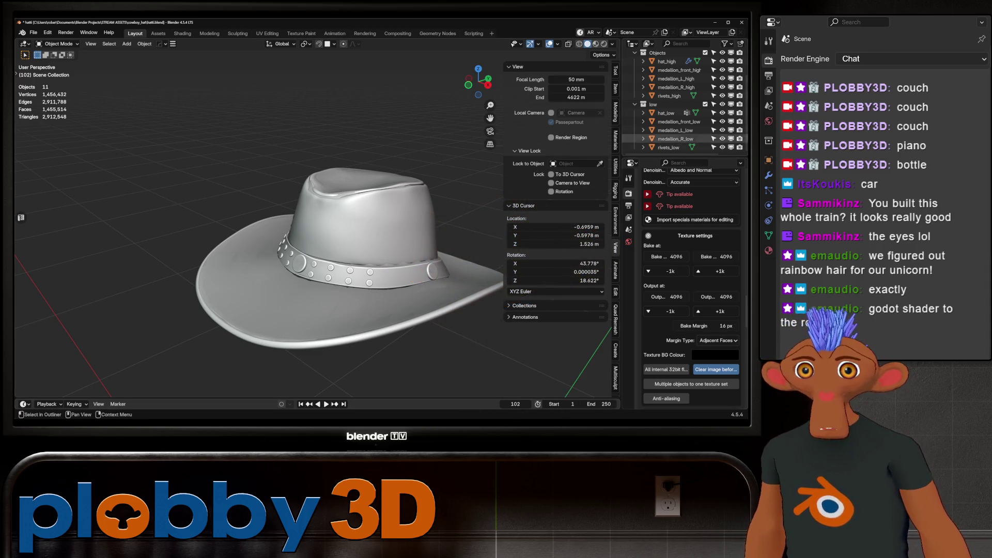
click(722, 104)
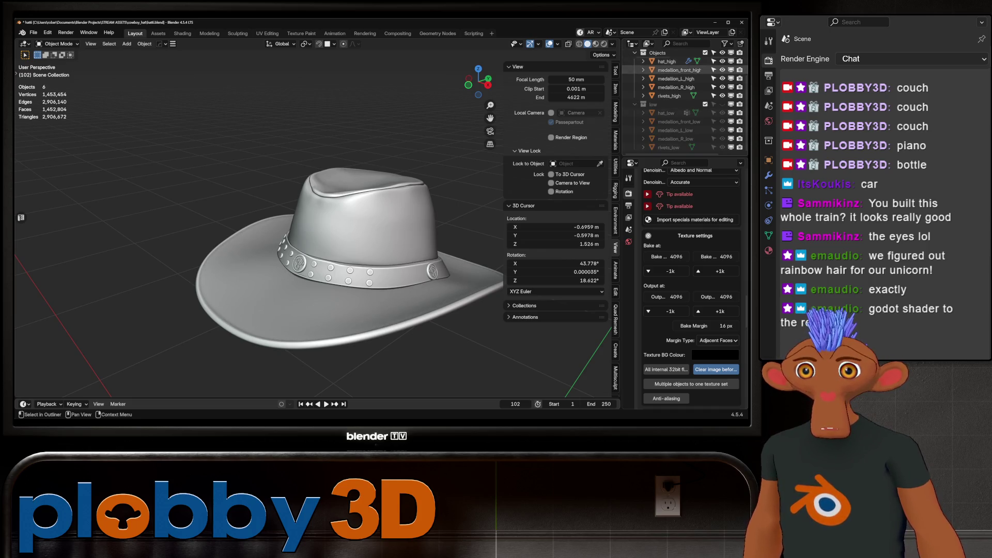
Switch to rendered shading and enable Pro Lighting Studio, discarding the old lighting setup
click(604, 45)
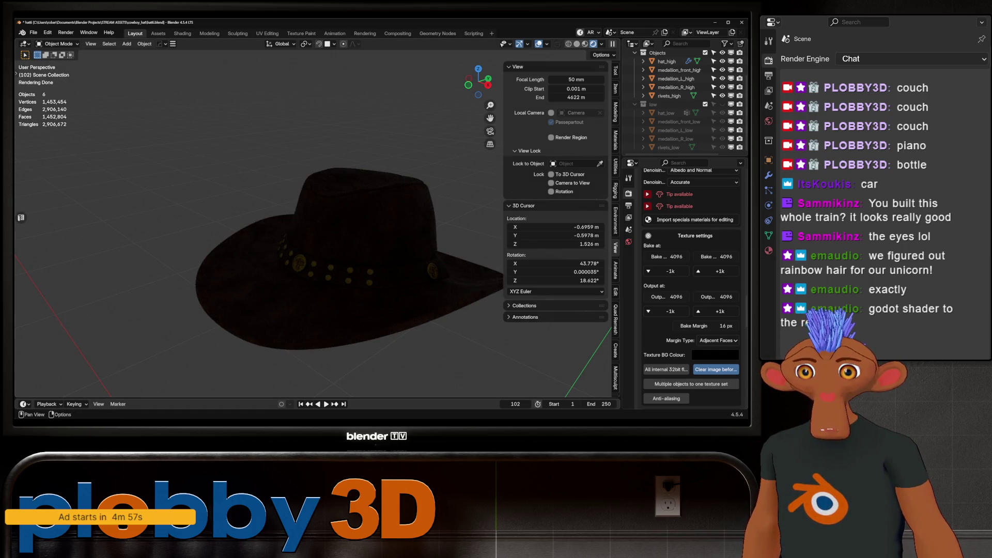
click(628, 241)
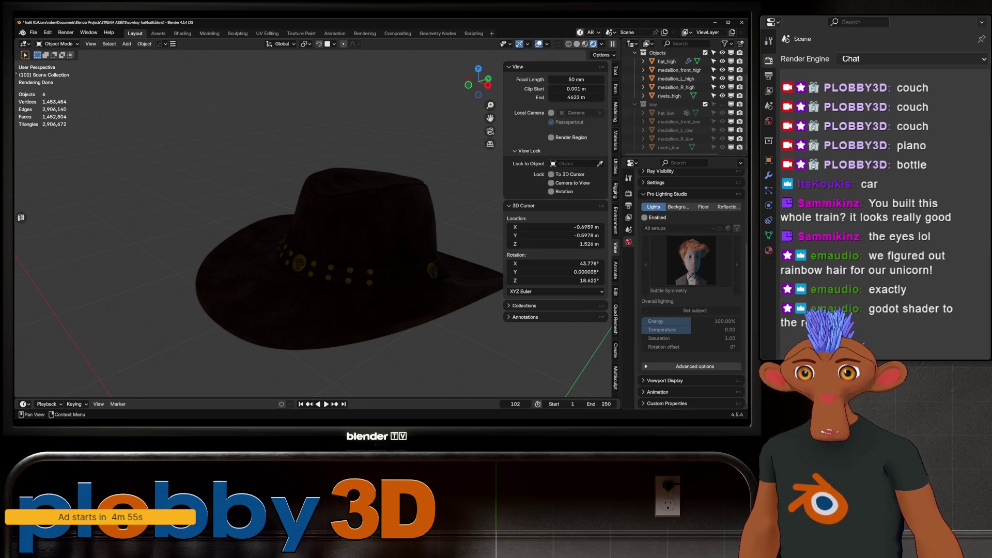
click(645, 217)
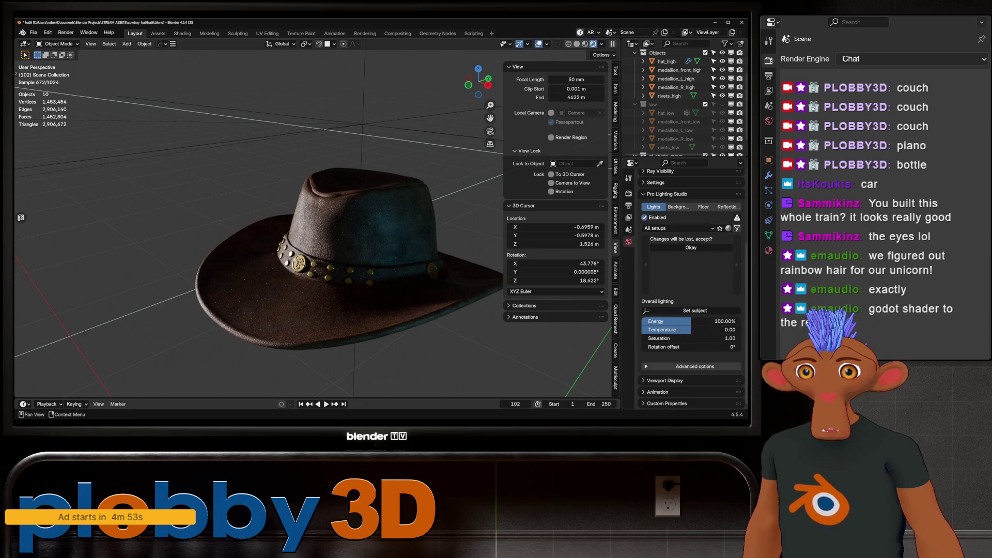
click(691, 247)
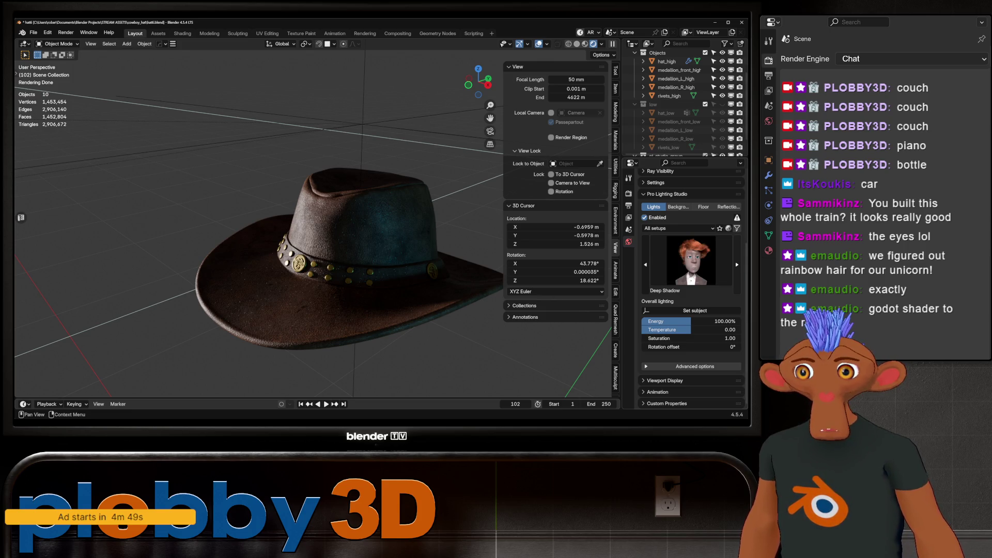
Cycle Calm Side Light, Solar Glow and Punch Light, then disable the rig and return to solid shading
click(737, 265)
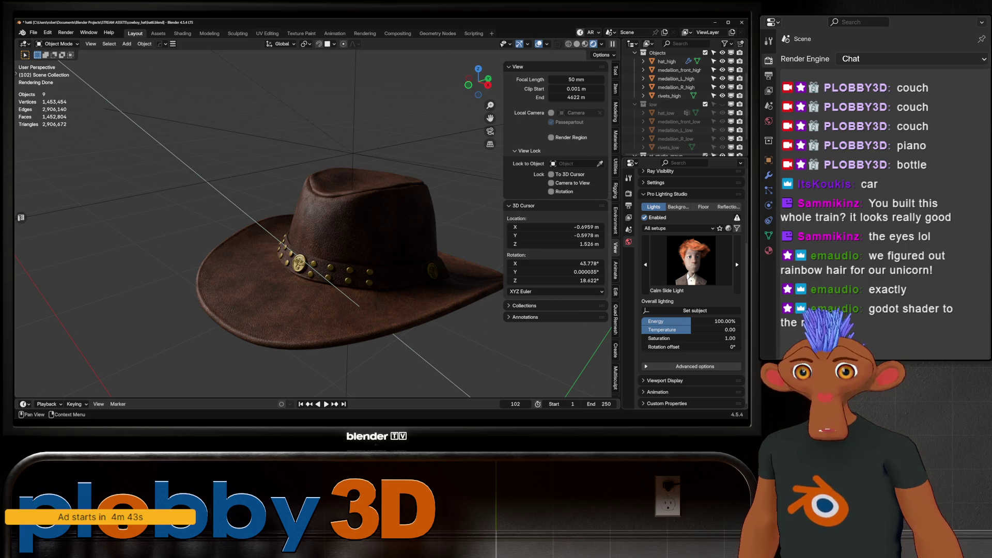
click(737, 264)
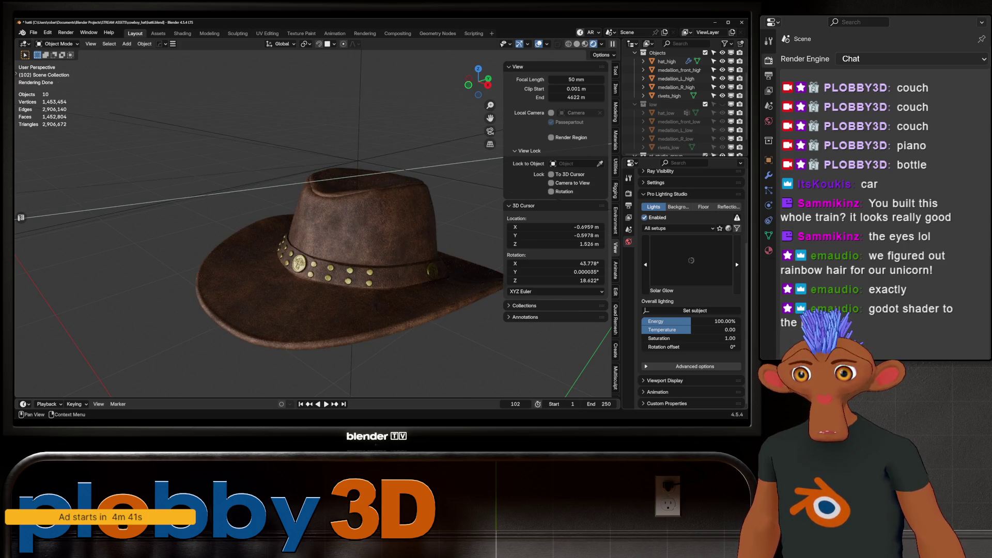
click(737, 264)
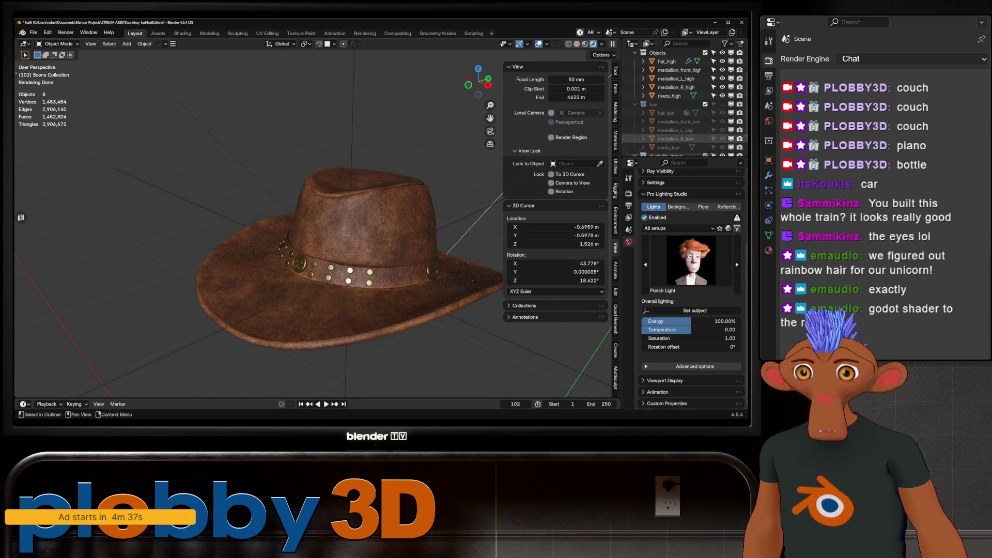
click(644, 217)
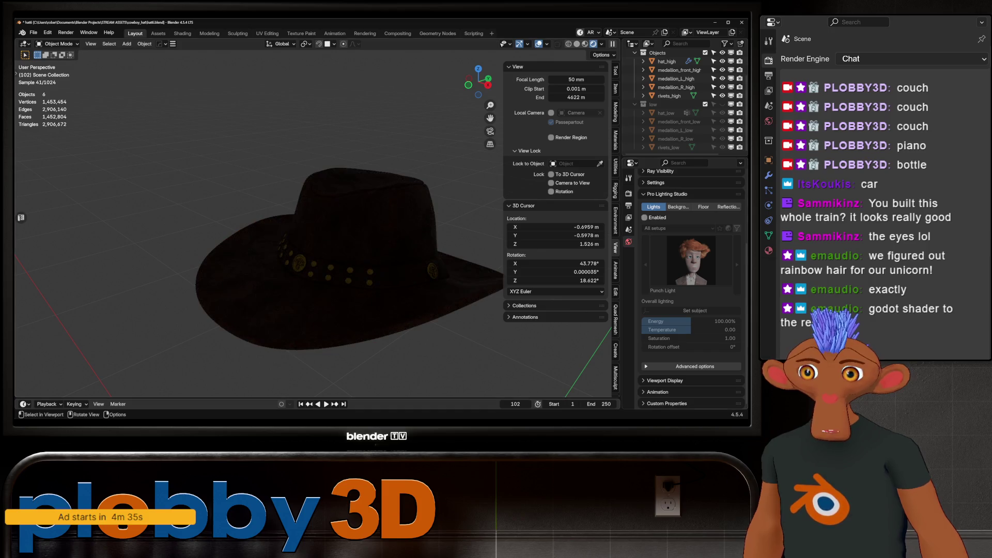
click(577, 44)
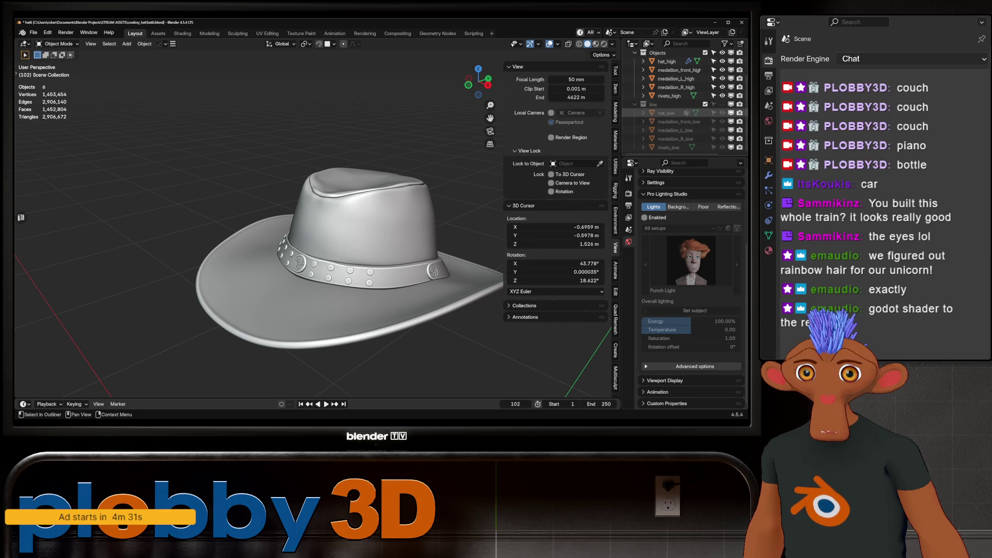
Unhide the low collection and set SimpleBake output to 1024 with a 4 px bake margin
click(723, 104)
click(628, 194)
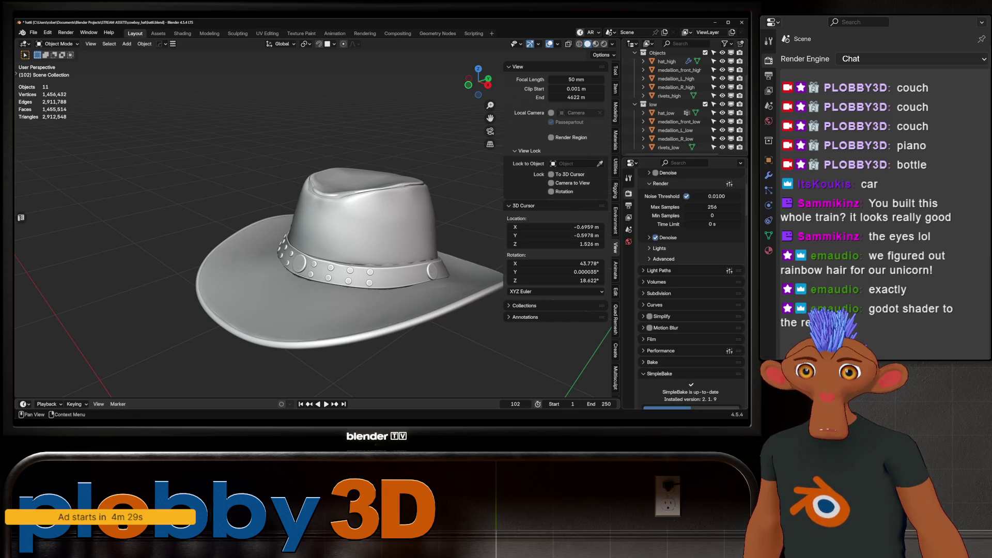
scroll(691, 295, down, 3)
scroll(690, 294, down, 3)
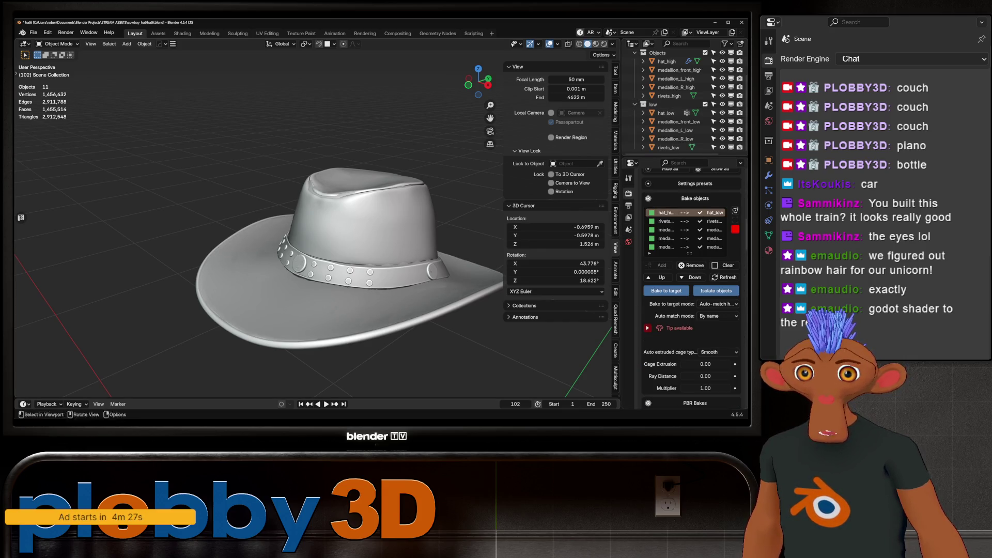
scroll(690, 294, down, 2)
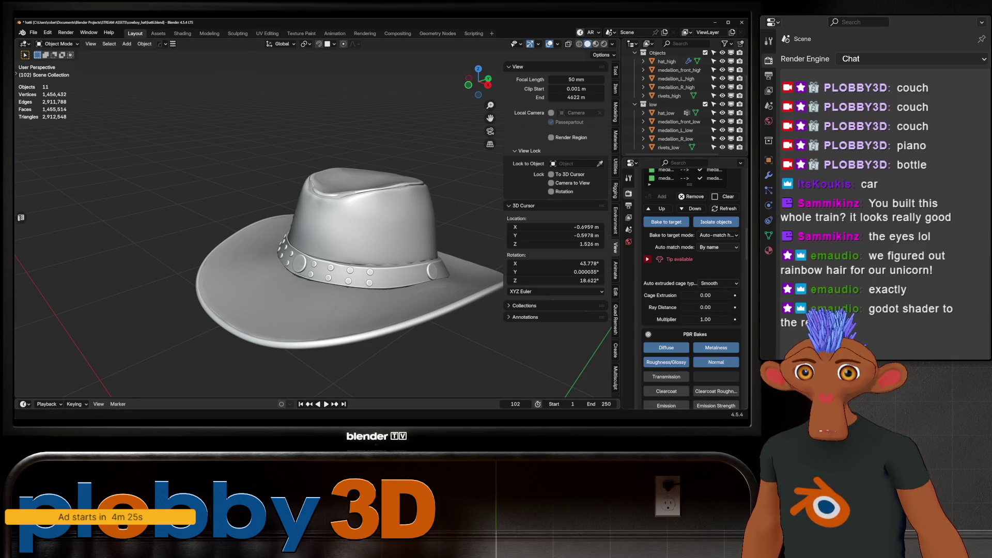
scroll(691, 311, down, 4)
scroll(690, 294, down, 3)
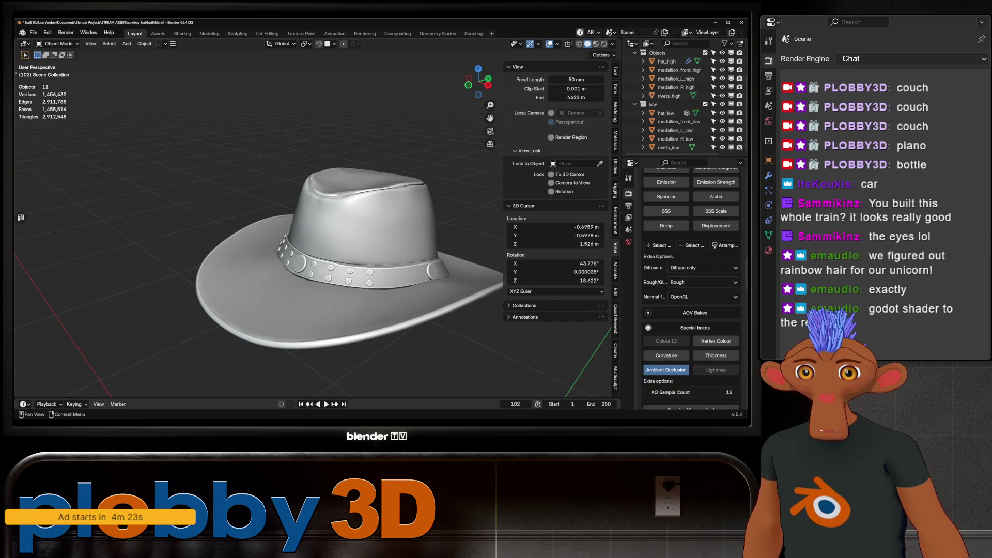
scroll(690, 295, down, 2)
scroll(690, 294, down, 2)
scroll(690, 295, down, 3)
scroll(675, 312, down, 2)
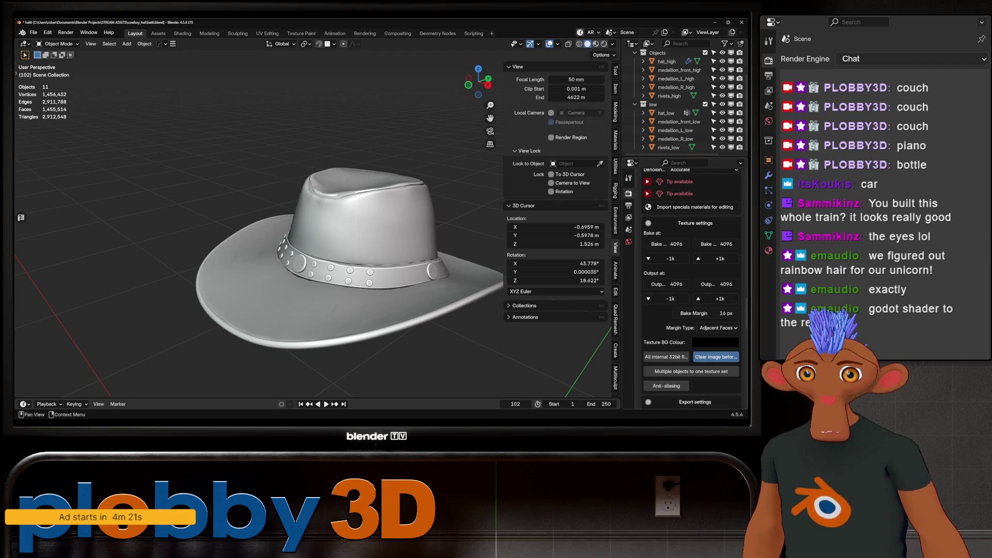
click(671, 298)
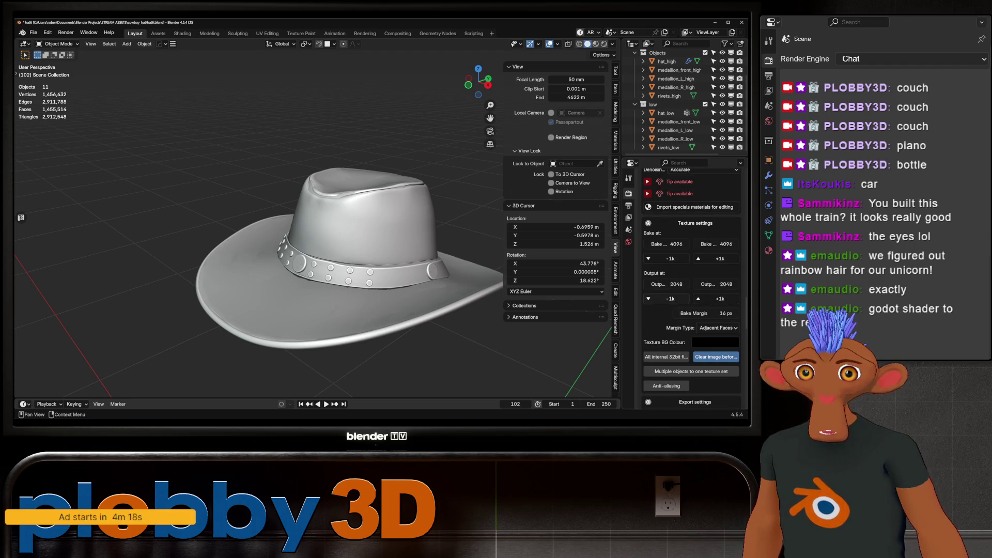
click(694, 312)
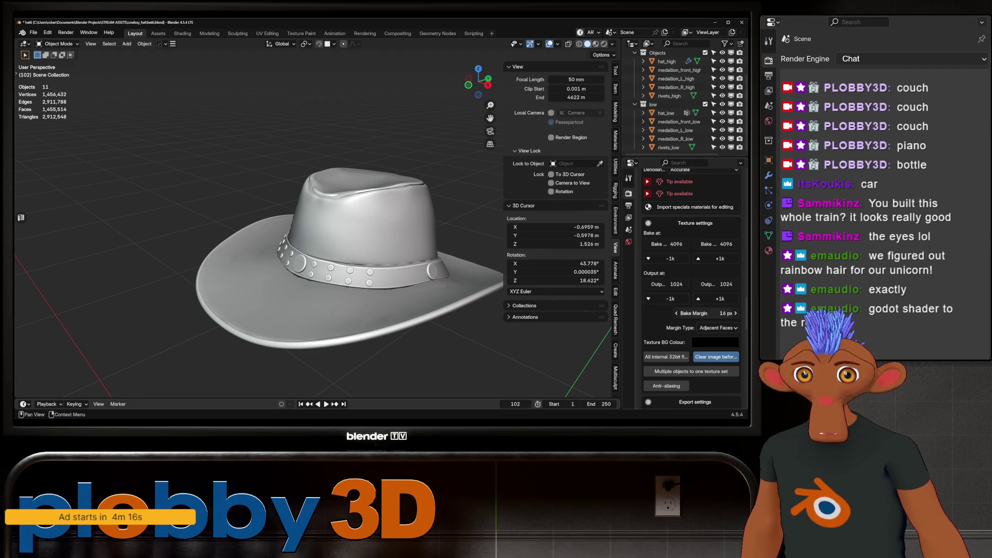
key(BackSpace)
text(4)
key(Return)
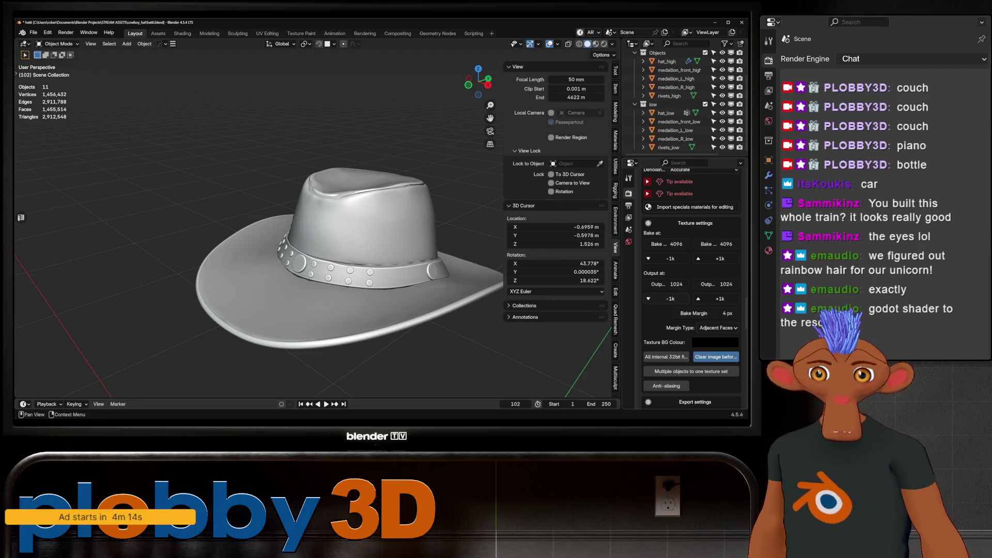
scroll(682, 318, down, 3)
Enable Multiple objects to one texture set and name the set hat
click(690, 303)
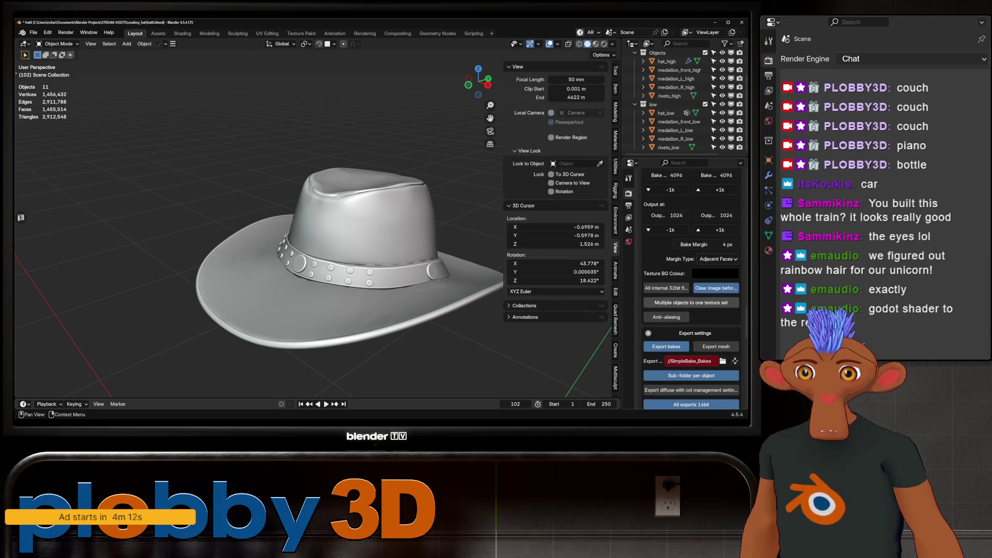
click(677, 317)
text(hat)
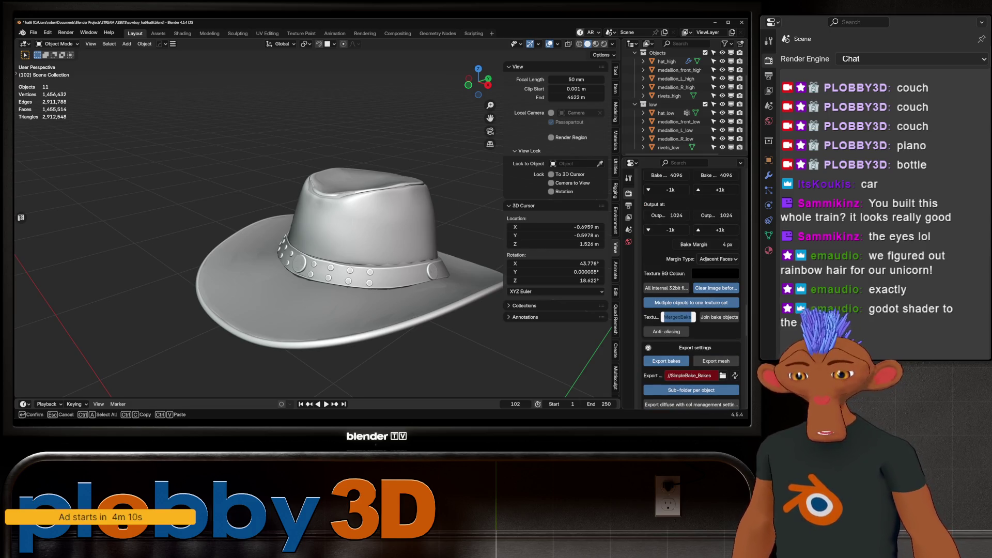
key(Return)
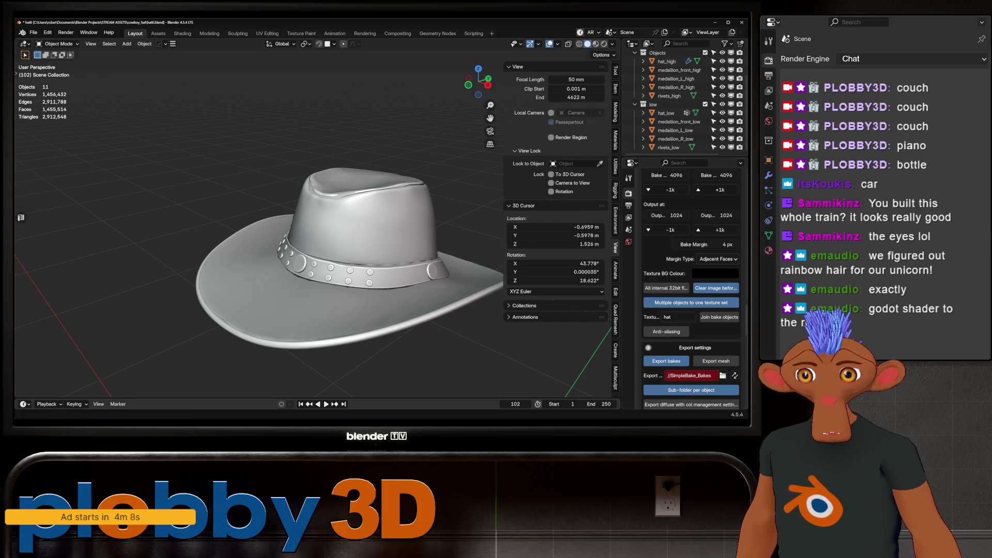
scroll(691, 311, down, 3)
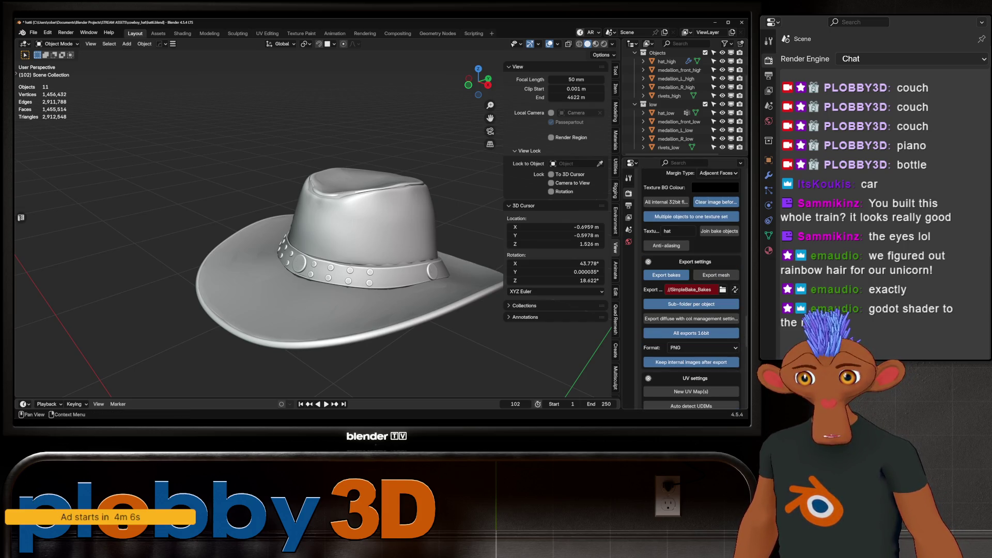
Create a bakes folder in the cowboy hat project folder and accept it as the export destination
click(722, 289)
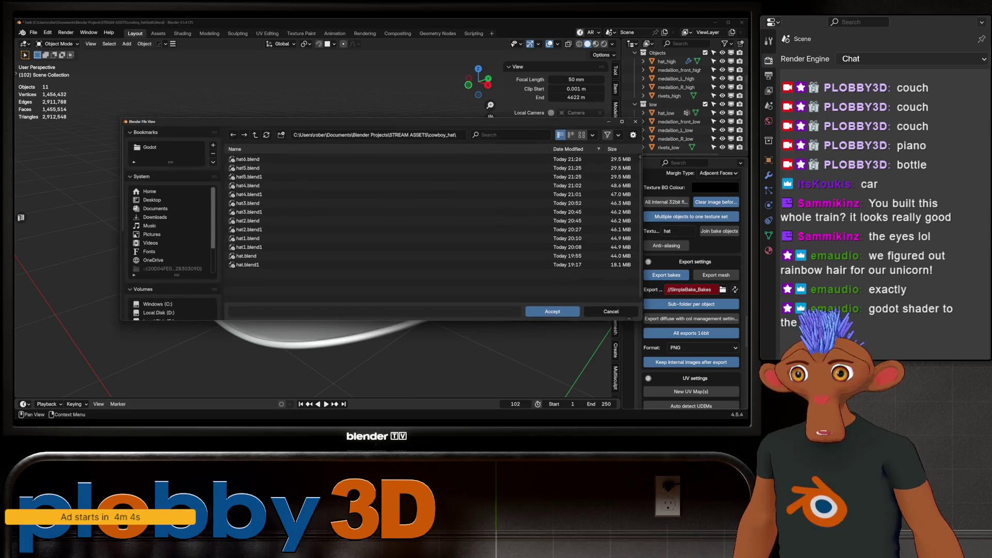
key(i)
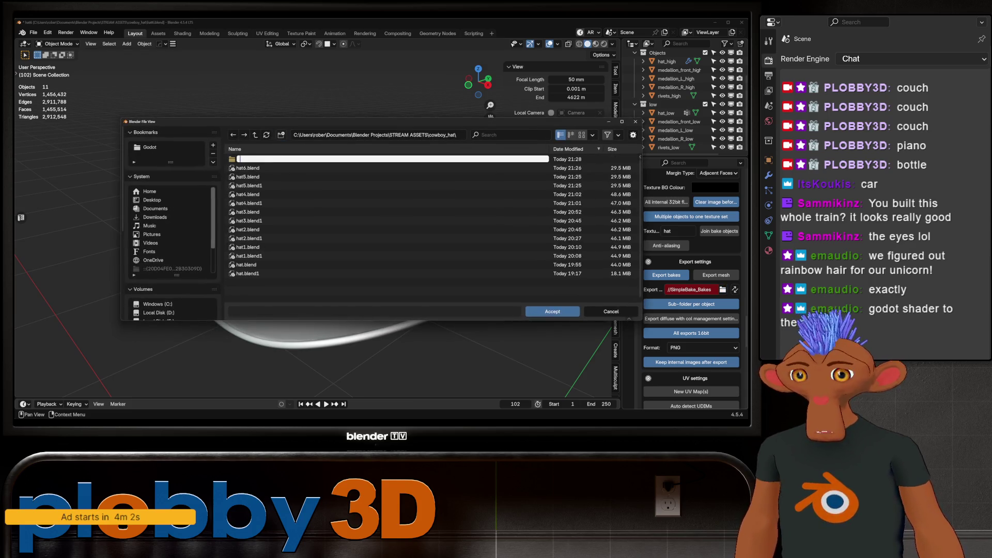
text(bake)
key(Return)
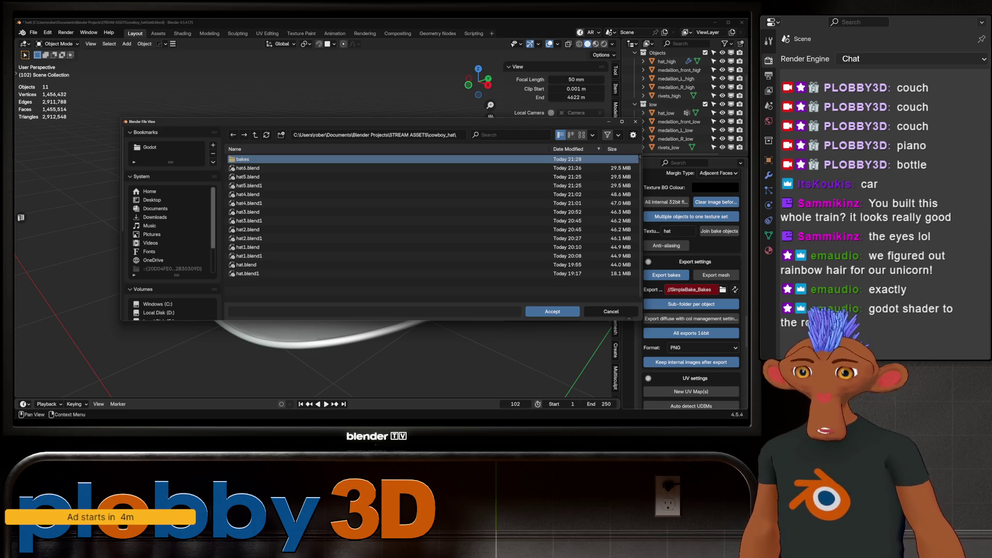
double_click(242, 159)
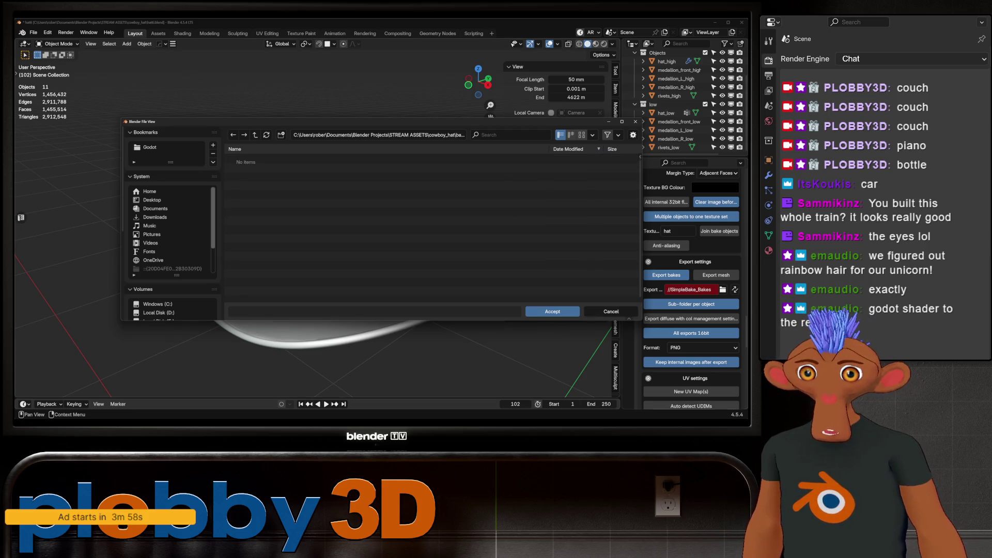
click(552, 311)
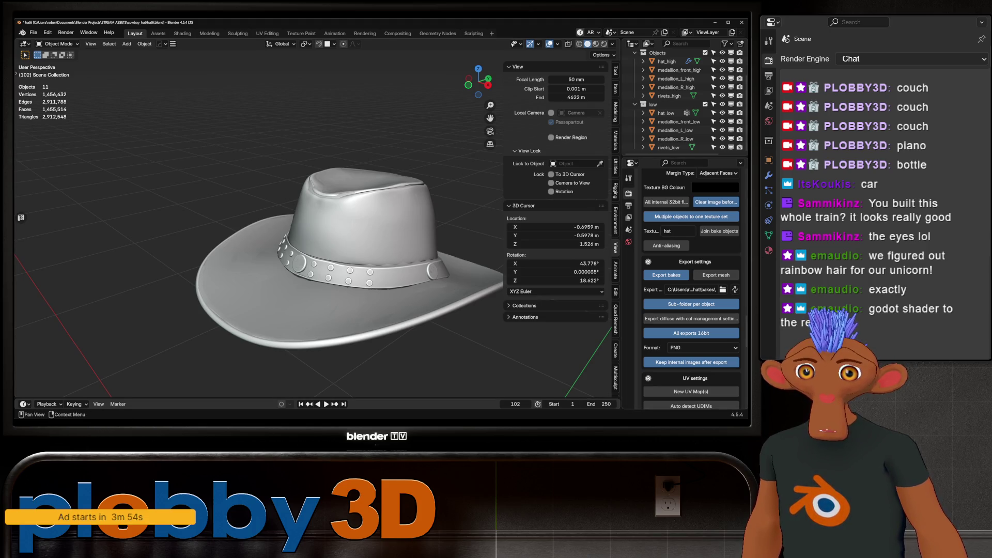
scroll(691, 289, down, 2)
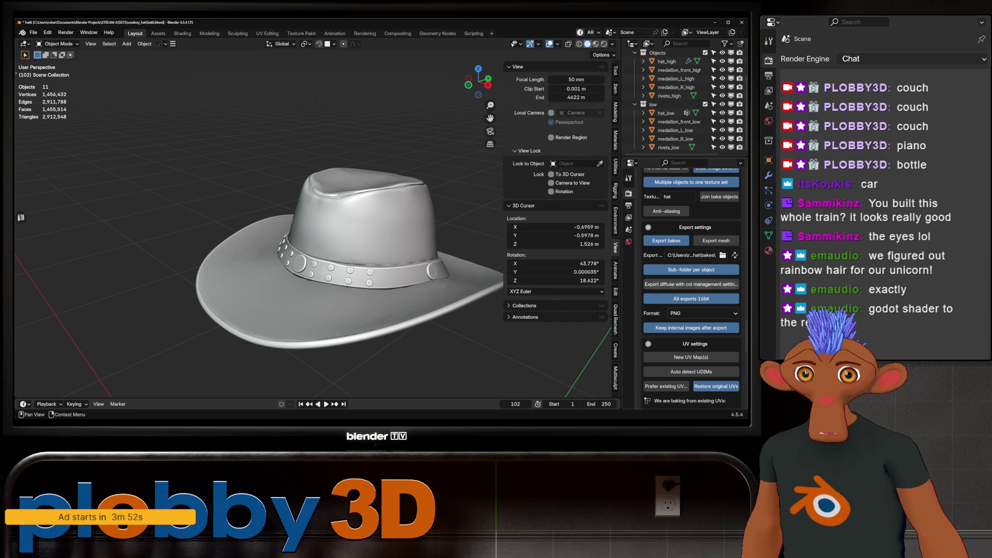
scroll(692, 289, down, 3)
scroll(691, 288, down, 4)
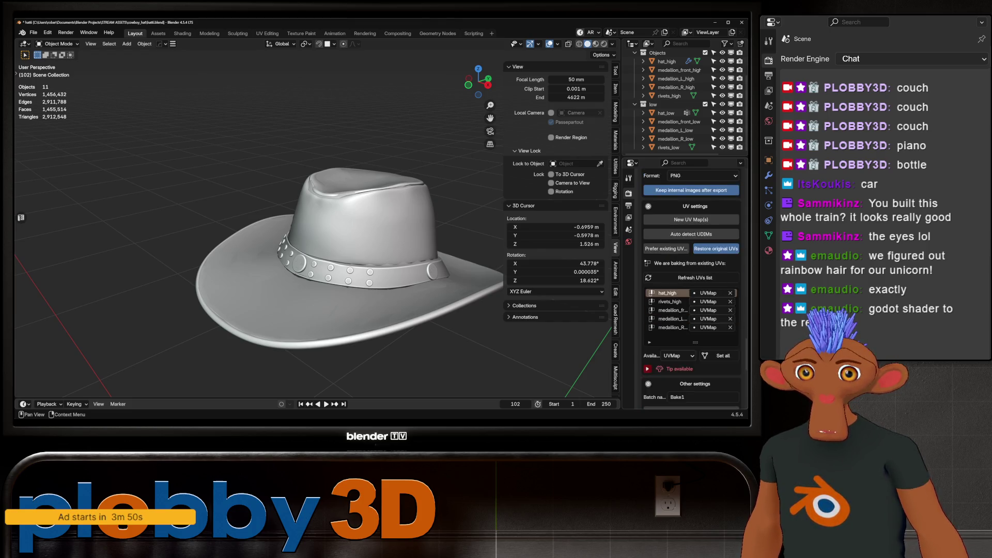
scroll(691, 289, down, 3)
Set the batch name to hat, save hat6.blend, and start Bake! (Auto Match) high-to-low
click(701, 364)
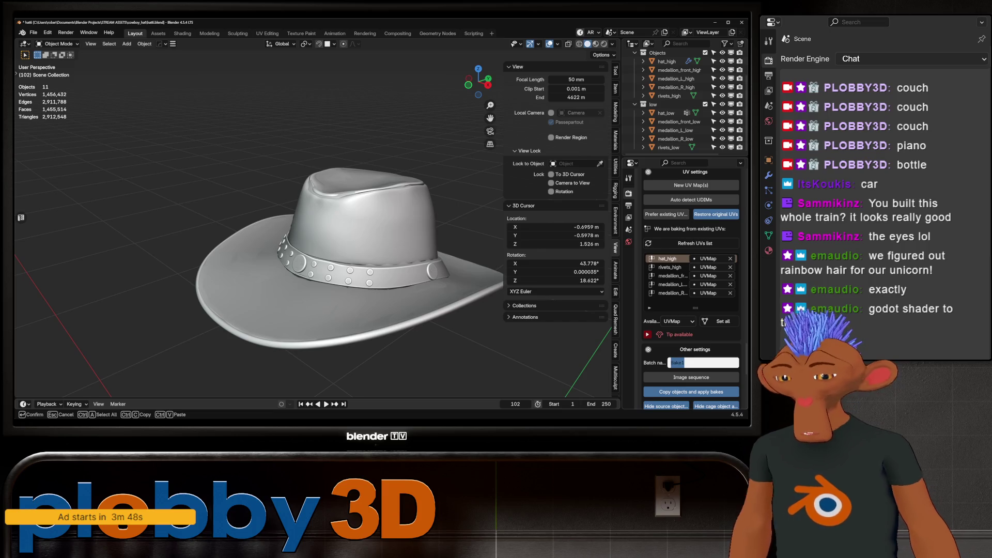
text(hat)
key(Return)
scroll(692, 288, down, 4)
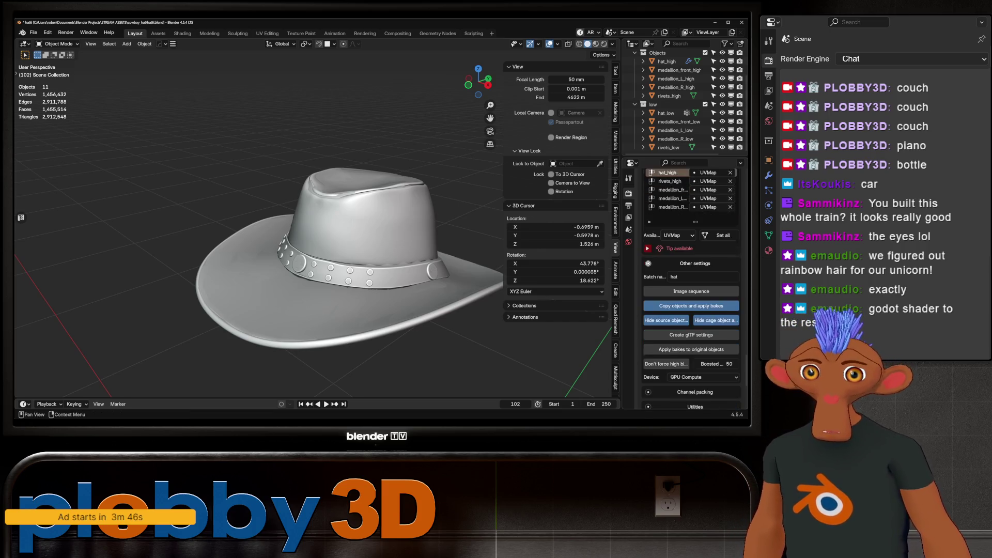
scroll(692, 289, down, 3)
key(ctrl+s)
scroll(692, 313, down, 4)
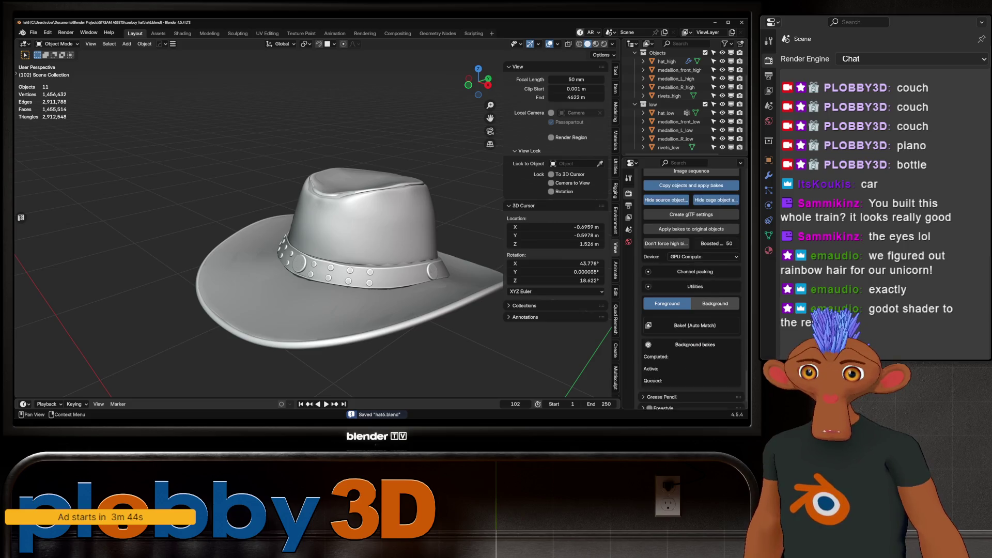
scroll(692, 314, down, 2)
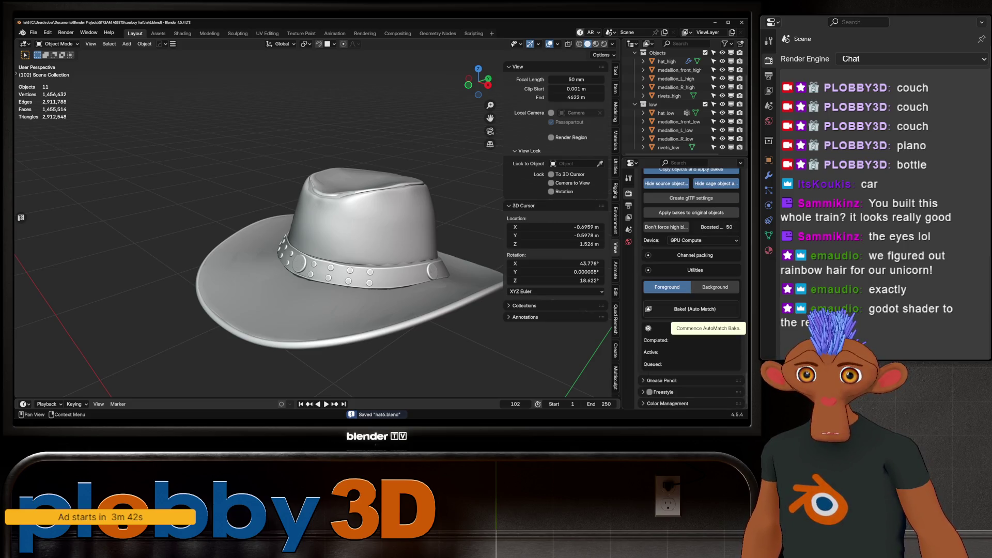
click(695, 309)
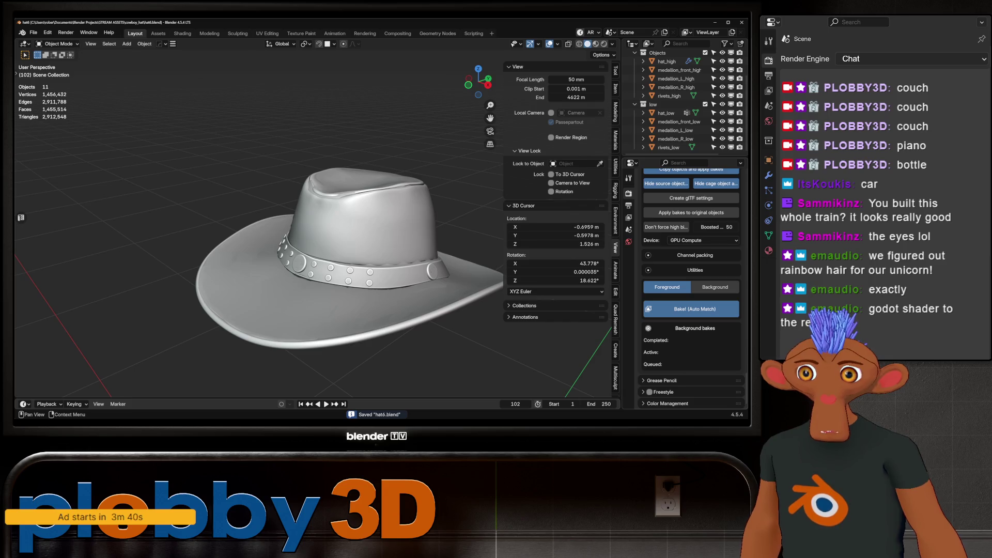
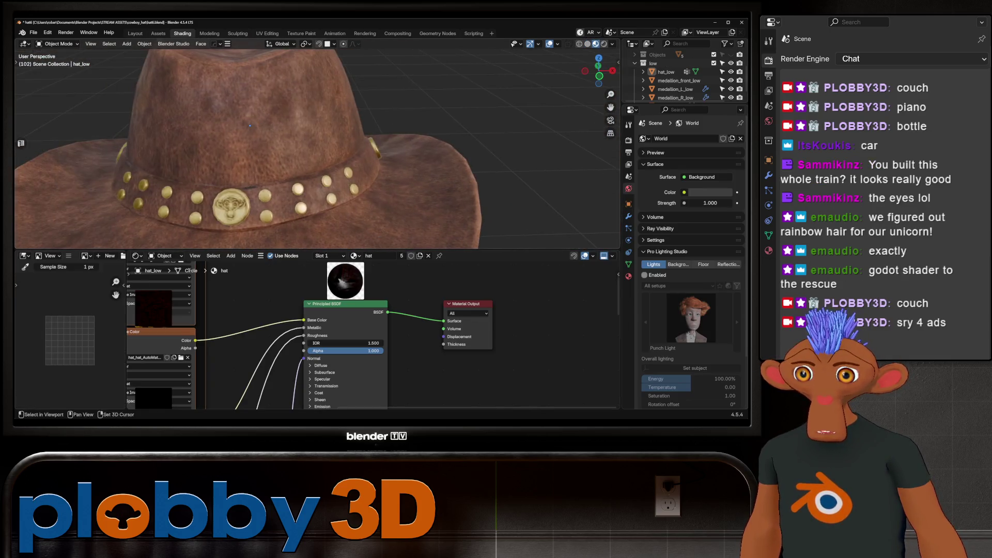
Inspect the hat crown's seam in Edit Mode from several angles
middle_drag(274, 130, 318, 197)
scroll(310, 148, down, 5)
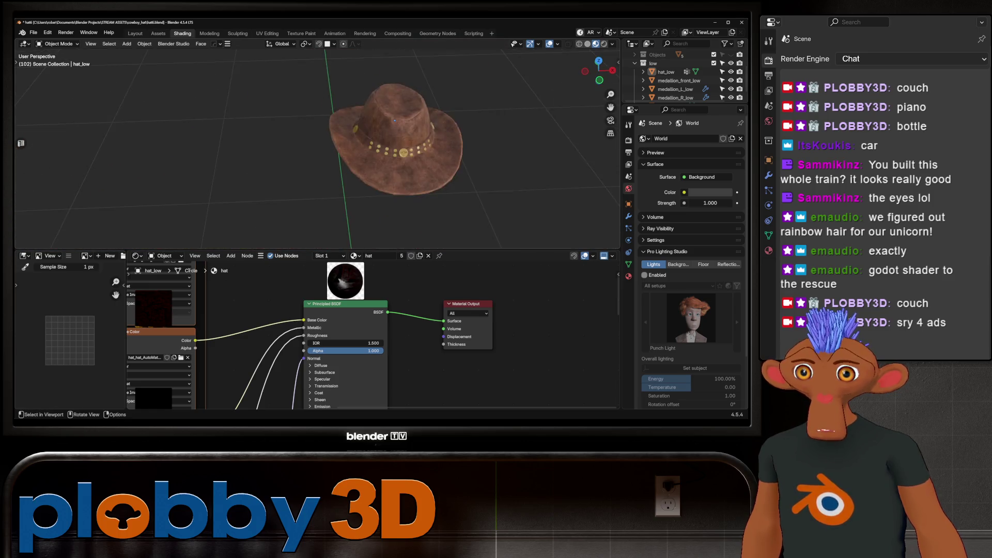
middle_drag(310, 148, 310, 116)
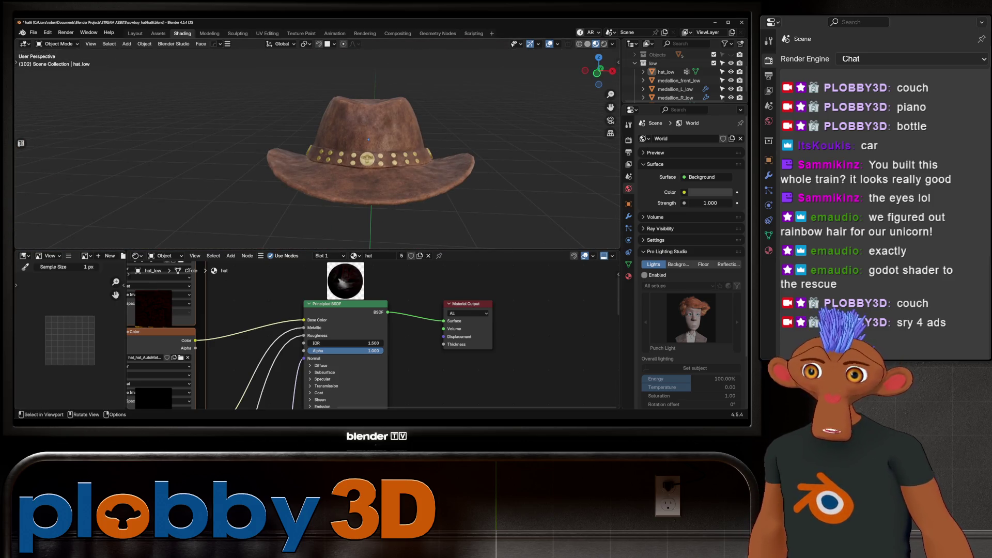
mouse_move(368, 140)
middle_down()
mouse_move(376, 103)
mouse_move(316, 205)
mouse_move(266, 140)
mouse_move(279, 181)
middle_up()
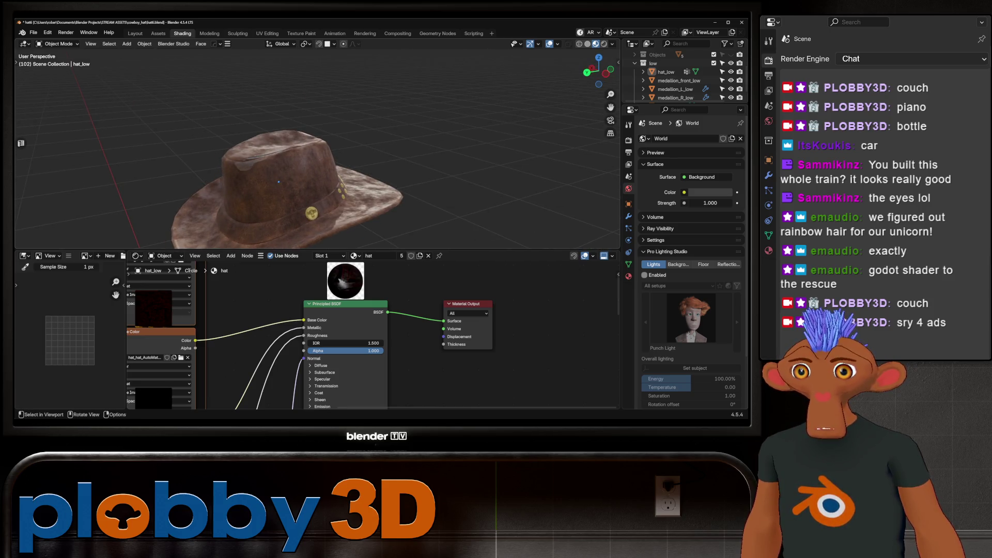
scroll(278, 182, up, 5)
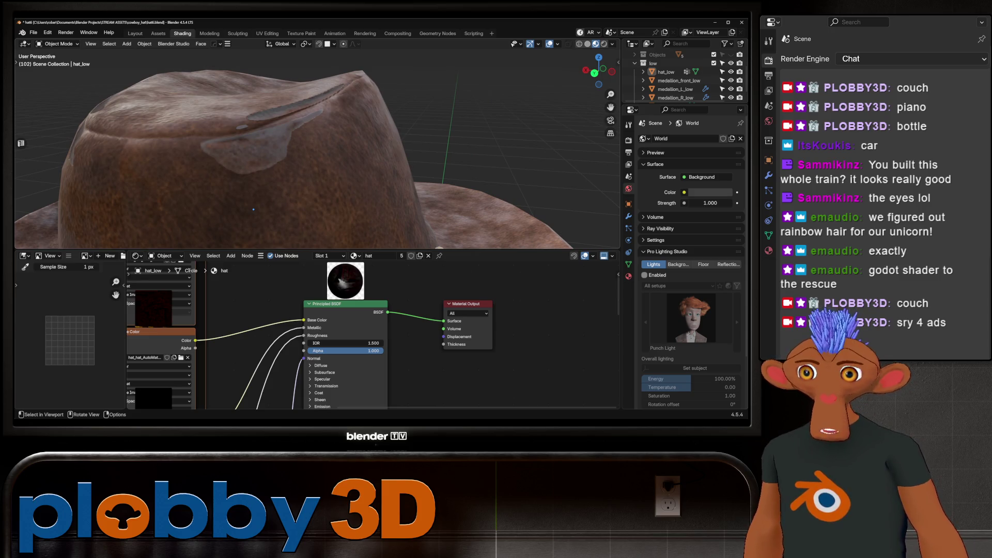
key(Tab)
key(Tab)
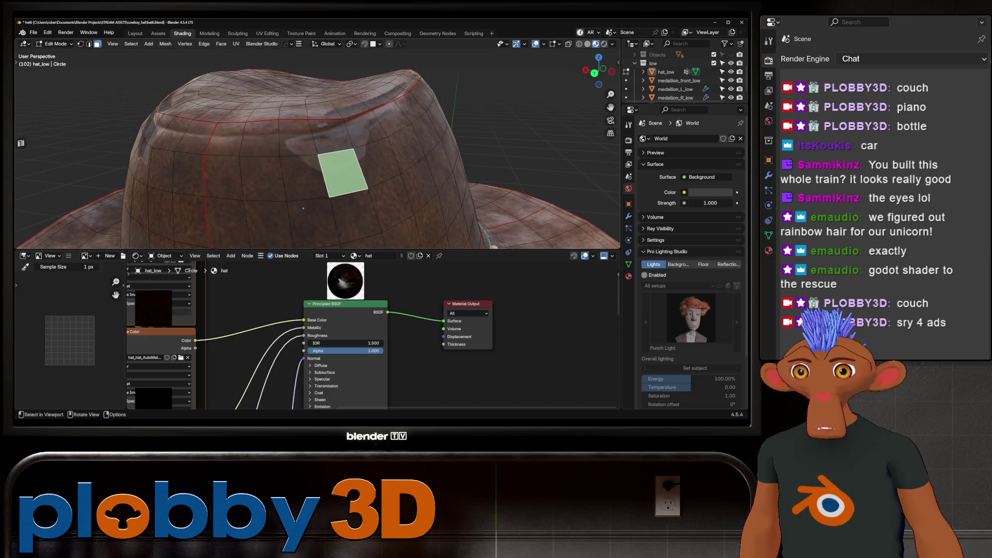
mouse_move(303, 208)
middle_down()
mouse_move(380, 97)
mouse_move(311, 211)
mouse_move(412, 234)
mouse_move(267, 182)
mouse_move(365, 217)
middle_up()
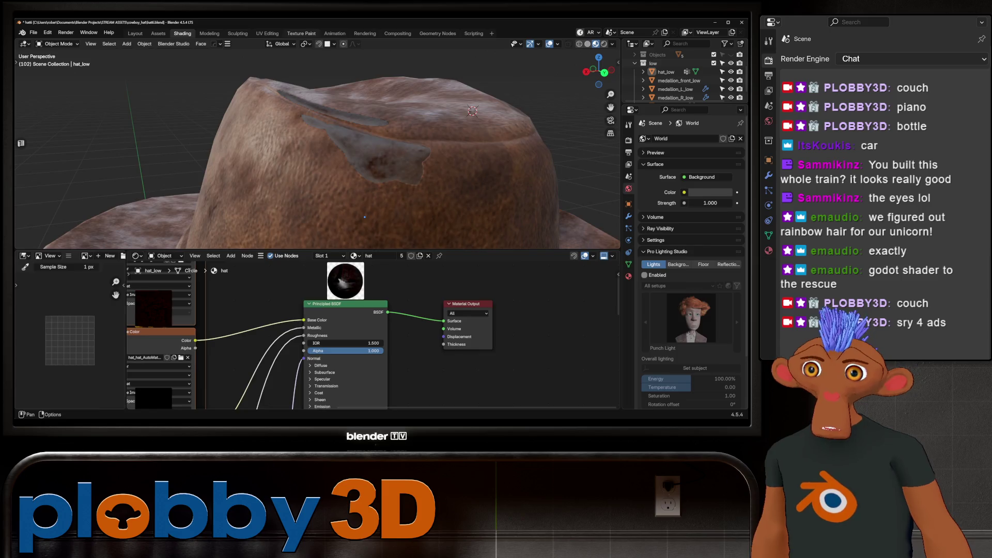
Move to the Texture Paint workspace and close in on the crown
click(301, 33)
mouse_move(367, 120)
middle_down()
mouse_move(404, 264)
mouse_move(332, 222)
mouse_move(310, 233)
middle_up()
Run the Quick Ucupaint Node Setup on the hat material
click(527, 79)
click(454, 138)
click(527, 109)
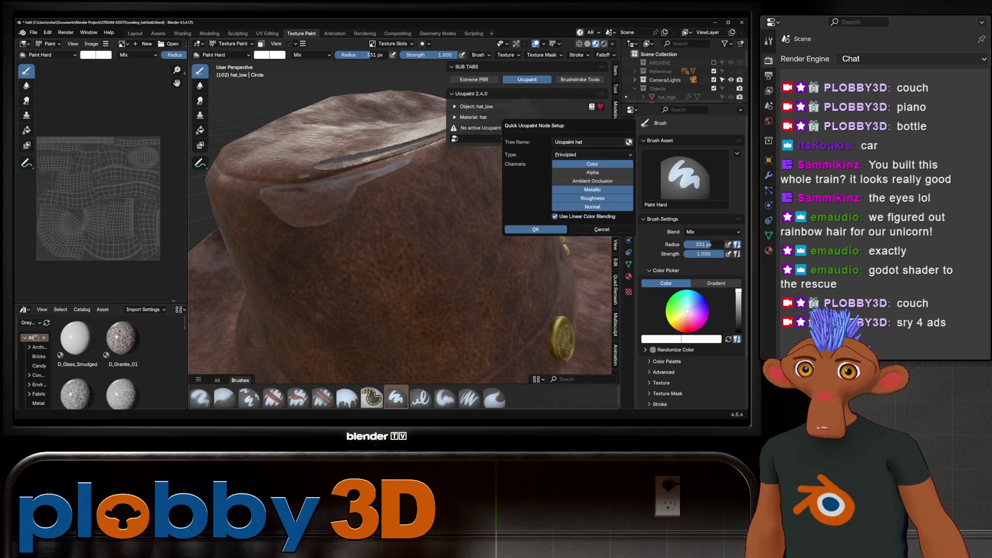
click(536, 229)
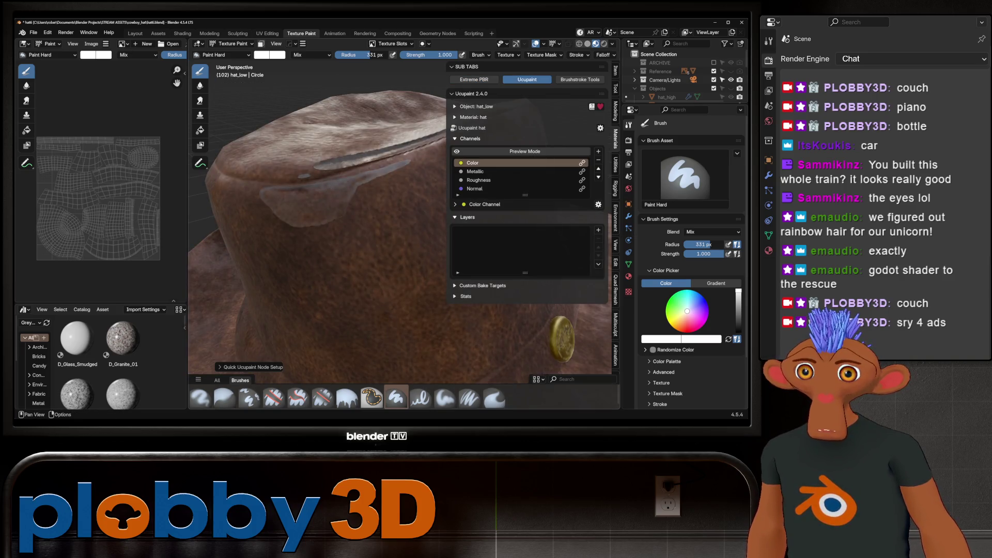
Add a new image layer named 'hat Layer' and ready the Clone tool
click(598, 230)
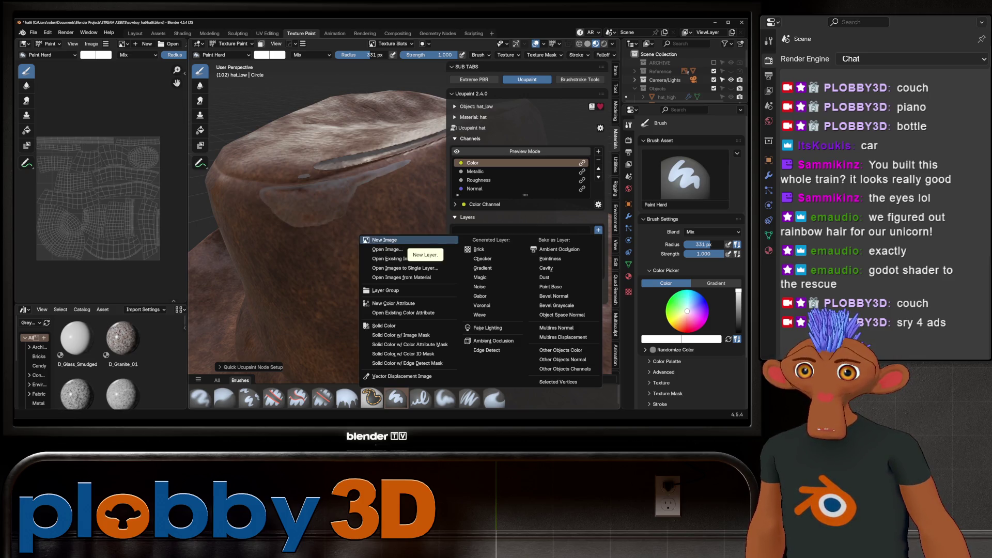
click(385, 240)
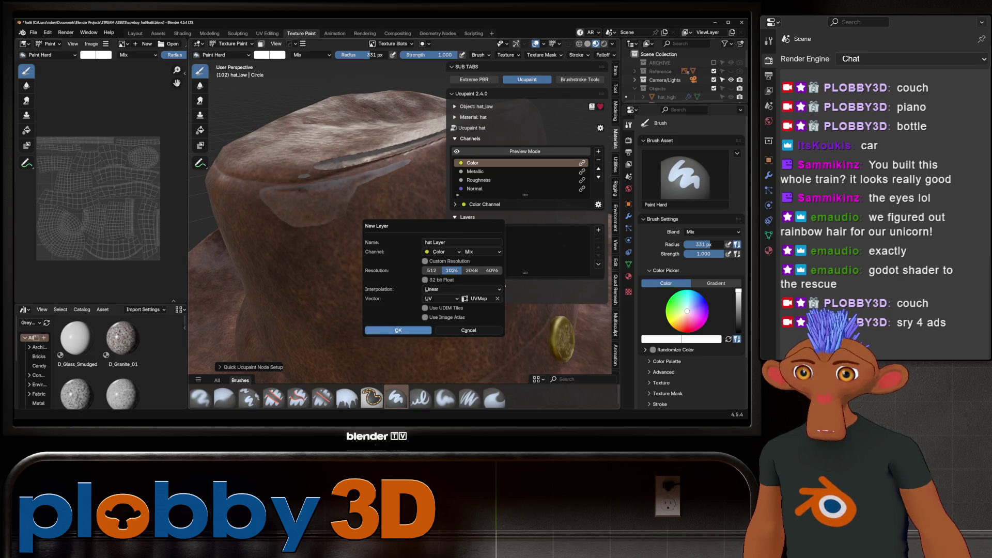
click(397, 330)
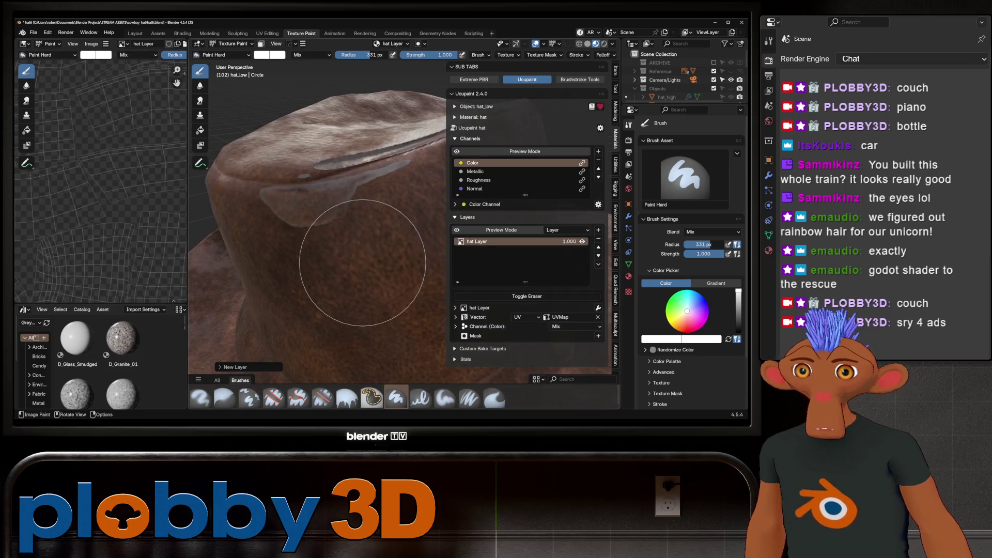
middle_drag(364, 255, 388, 199)
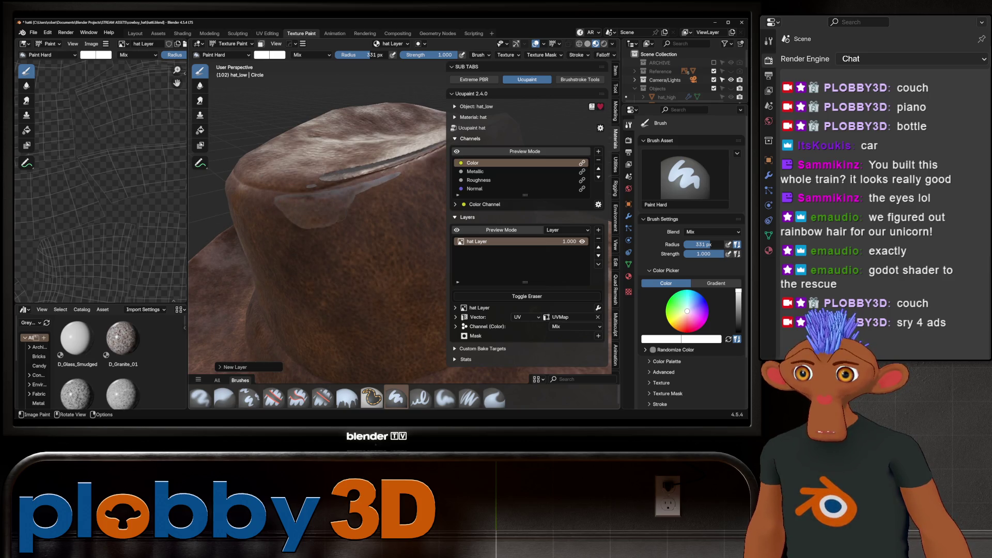
click(200, 114)
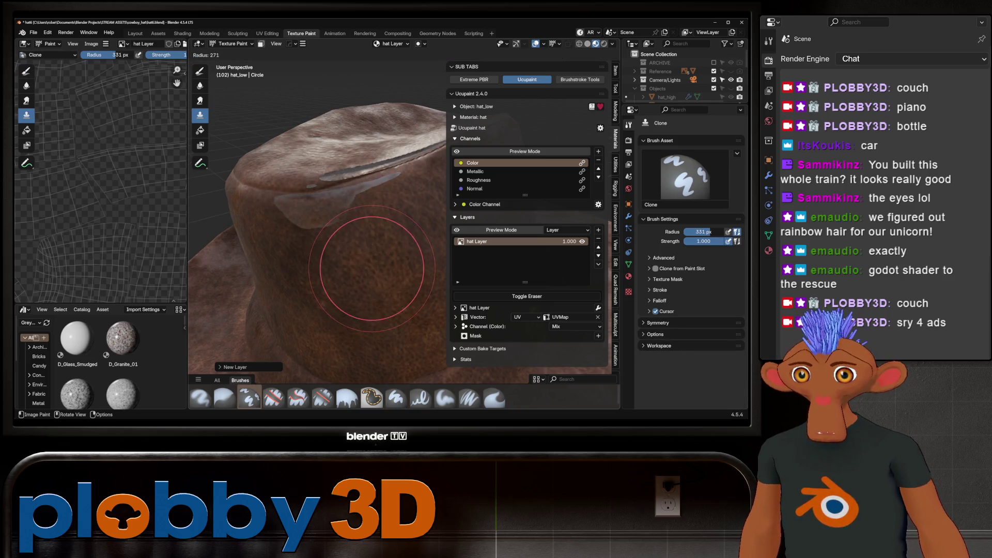
Clone leather texture over the crown seam with a 142 px brush
click(346, 270)
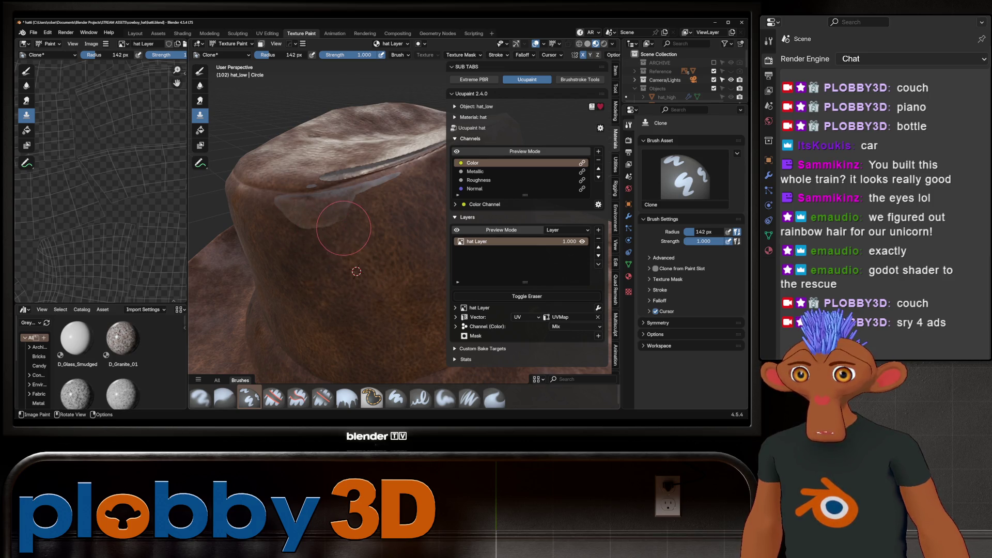
drag(343, 228, 300, 219)
scroll(291, 221, down, 3)
scroll(132, 198, down, 2)
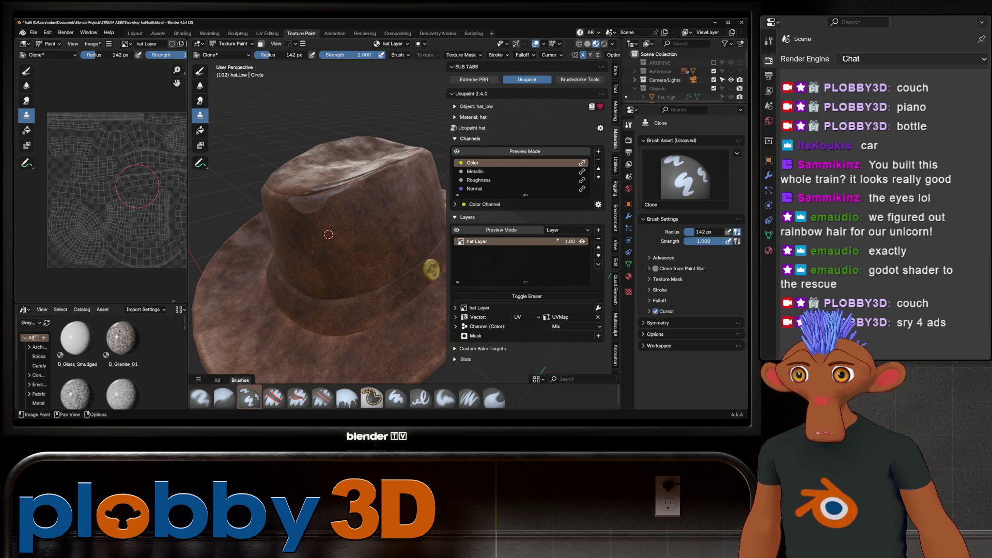
scroll(131, 198, down, 2)
scroll(133, 197, up, 3)
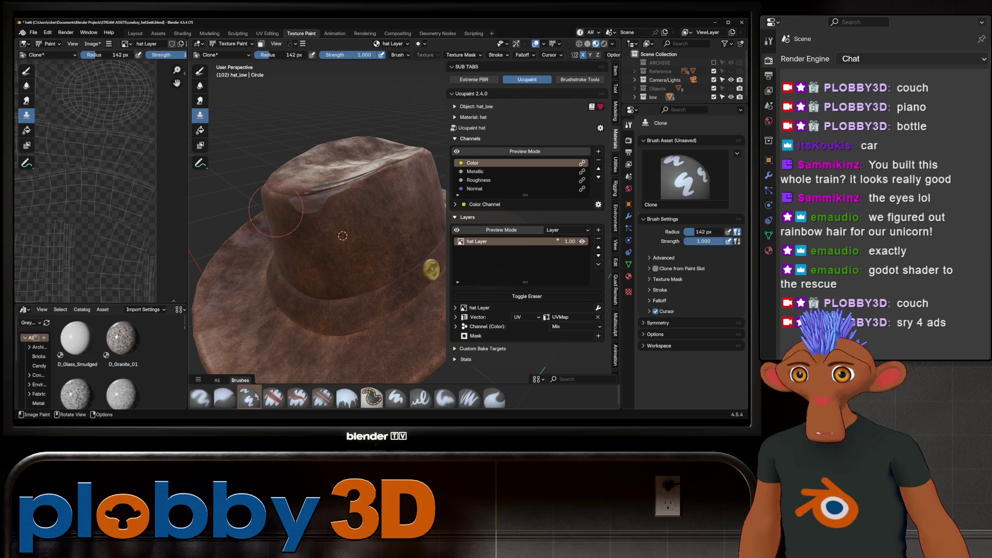
middle_drag(276, 209, 248, 203)
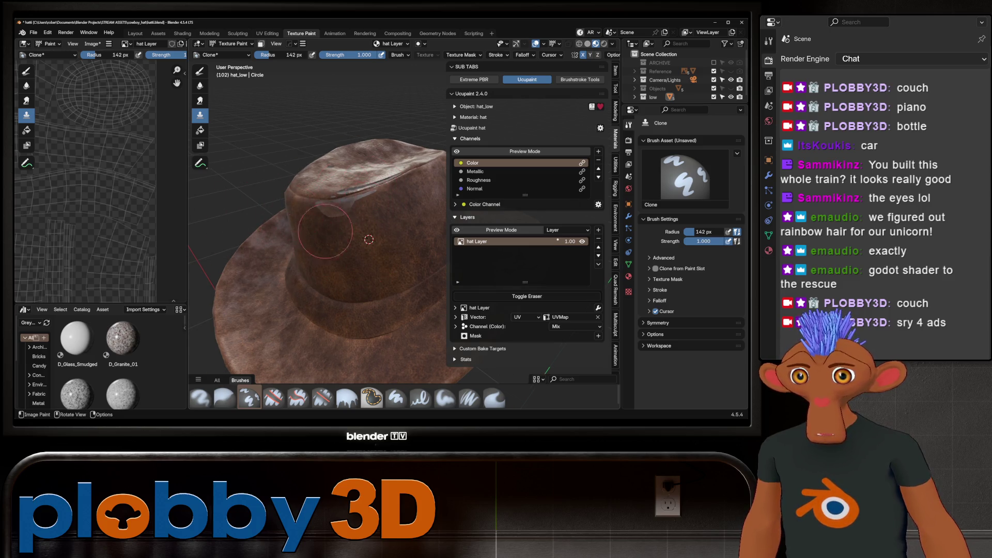
middle_drag(326, 231, 330, 202)
scroll(329, 201, up, 3)
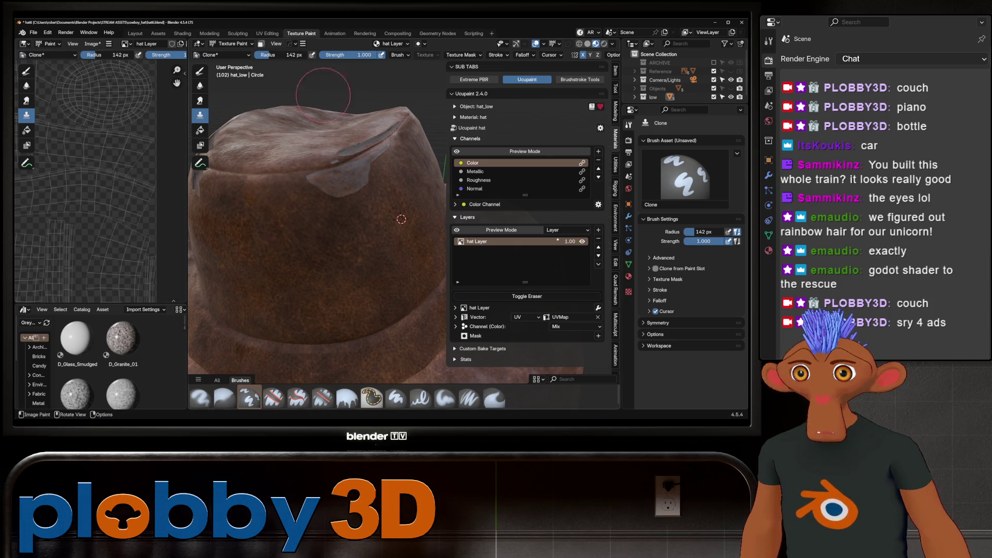
key(shift)
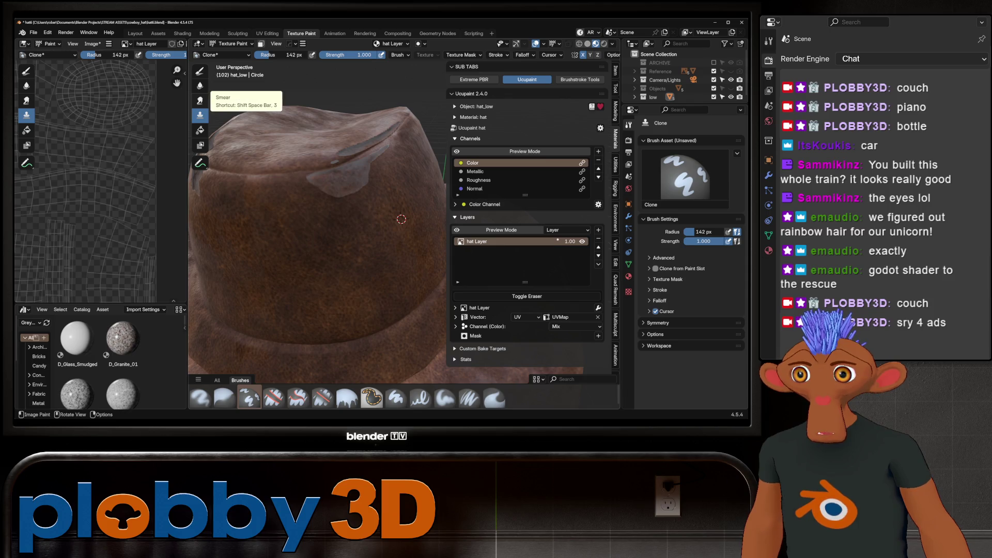
Blend the cloned area with Smear, then leave a white Paint Hard test dab on the crown
click(201, 100)
scroll(314, 194, down, 5)
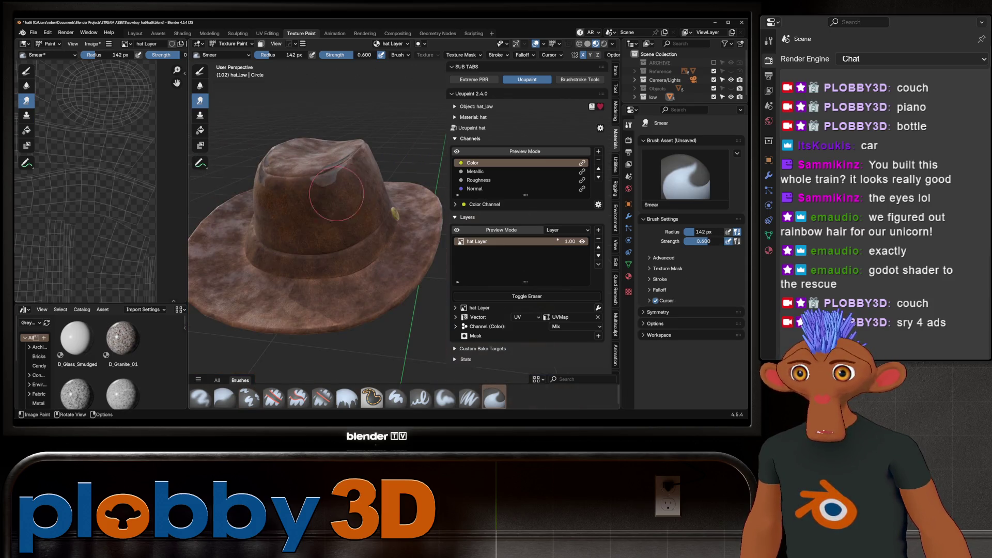
scroll(93, 194, down, 3)
middle_drag(78, 178, 137, 192)
scroll(315, 201, up, 2)
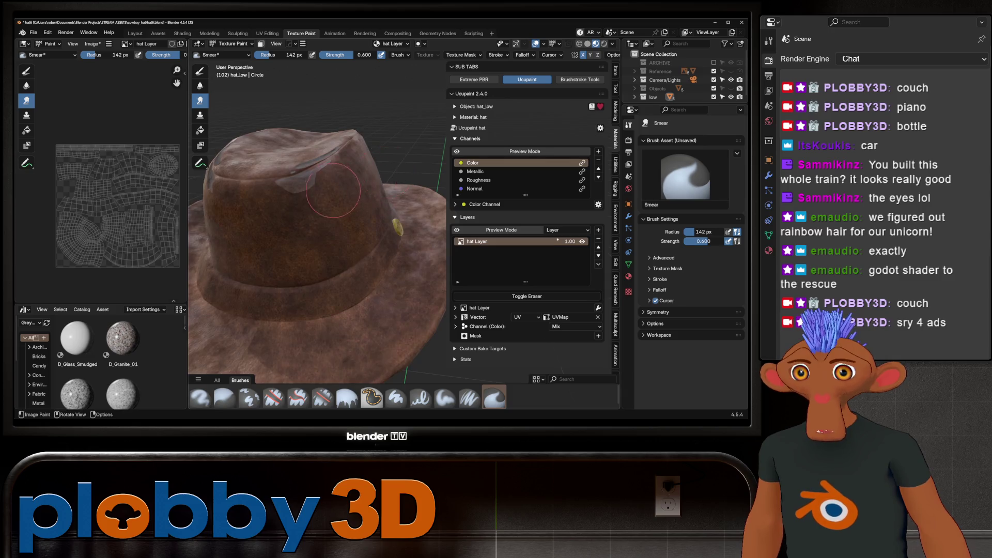
scroll(256, 186, up, 2)
click(200, 71)
click(288, 189)
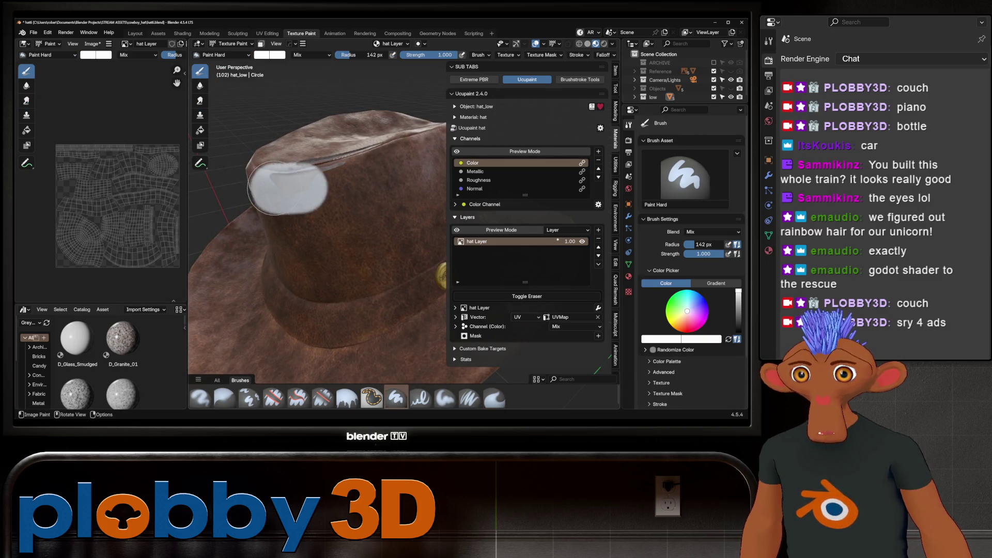
Undo the stray white paint strokes on the hat crown
key(ctrl+z)
mouse_move(363, 269)
middle_down()
mouse_move(380, 271)
mouse_move(338, 254)
mouse_move(327, 273)
middle_up()
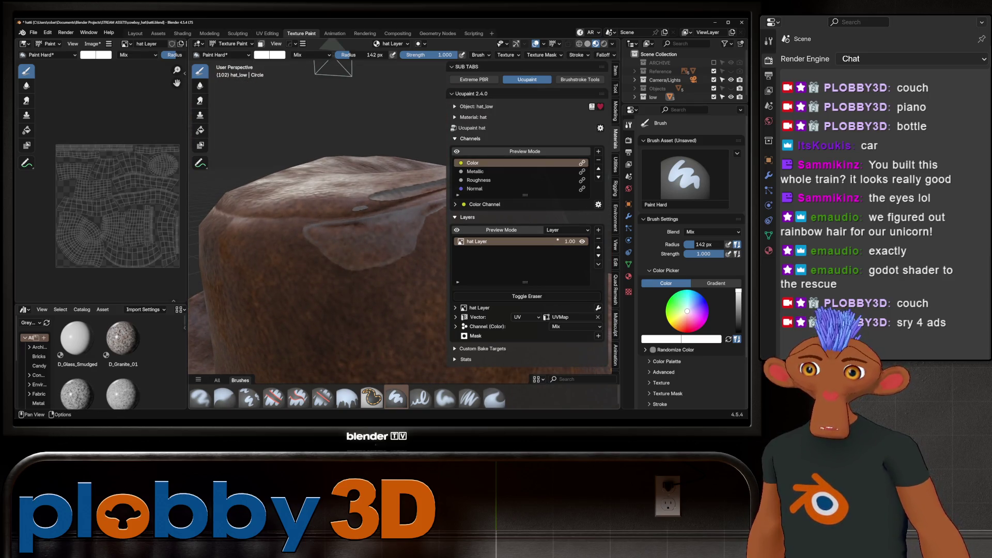
mouse_move(372, 258)
mouse_down()
mouse_move(349, 259)
mouse_move(306, 233)
mouse_up()
key(ctrl+z)
scroll(372, 248, down, 2)
key(ctrl+z)
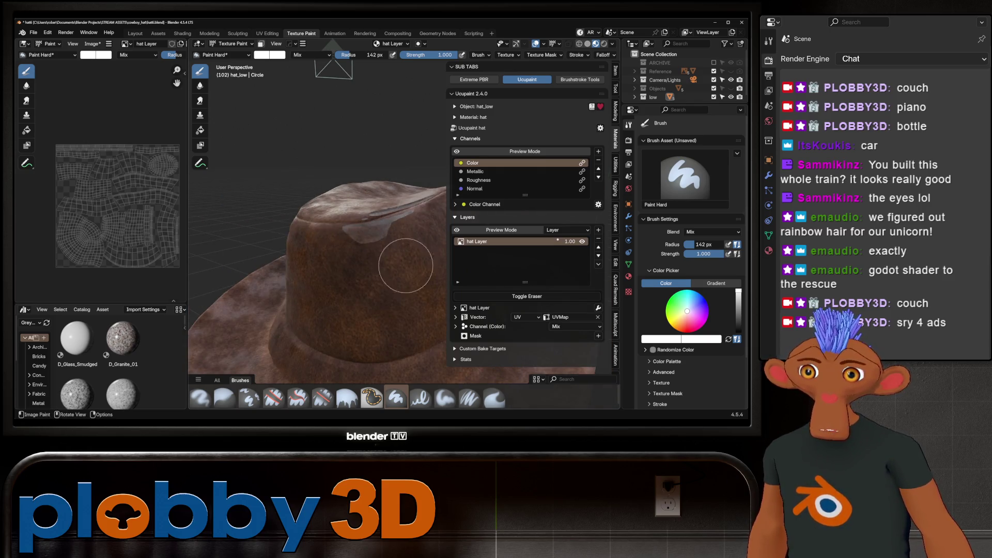
scroll(406, 265, down, 3)
mouse_move(398, 266)
middle_down()
mouse_move(372, 295)
mouse_move(257, 285)
mouse_move(288, 299)
mouse_move(332, 255)
mouse_move(310, 249)
middle_up()
scroll(372, 294, down, 2)
scroll(288, 299, up, 4)
scroll(331, 256, down, 3)
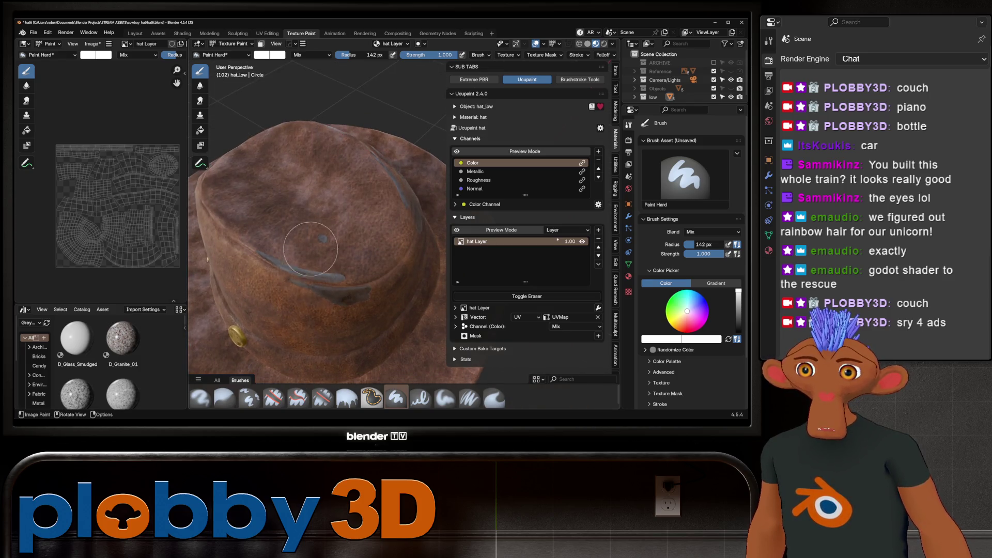
scroll(310, 249, up, 3)
scroll(321, 222, up, 2)
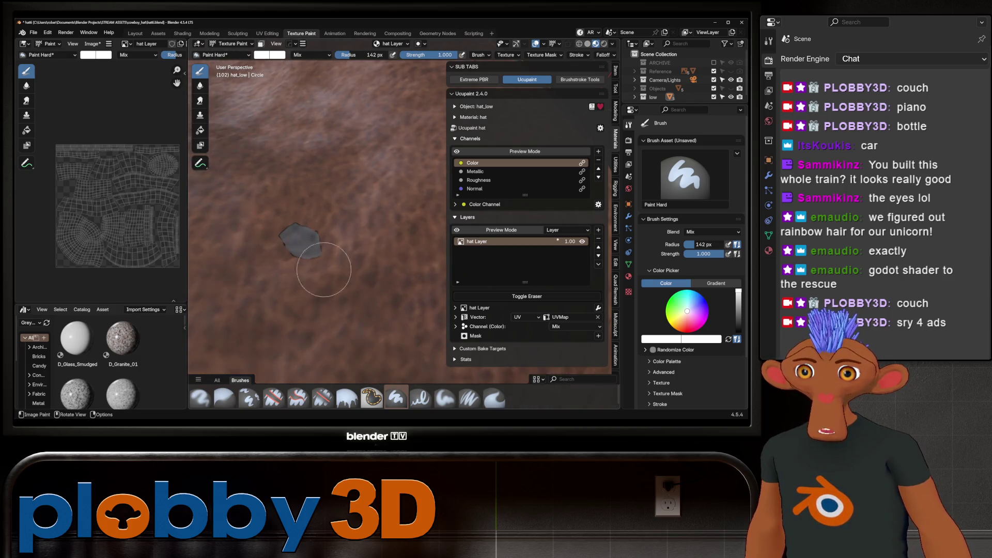
shift+middle_drag(338, 142, 340, 145)
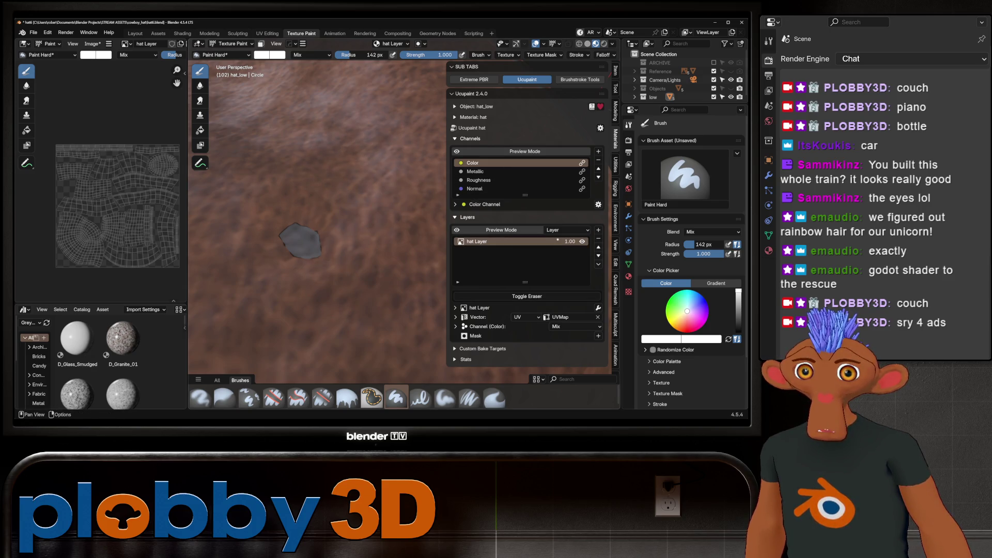
Remove the hat Layer from the Ucupaint stack and return to the Clone tool
click(598, 241)
click(580, 263)
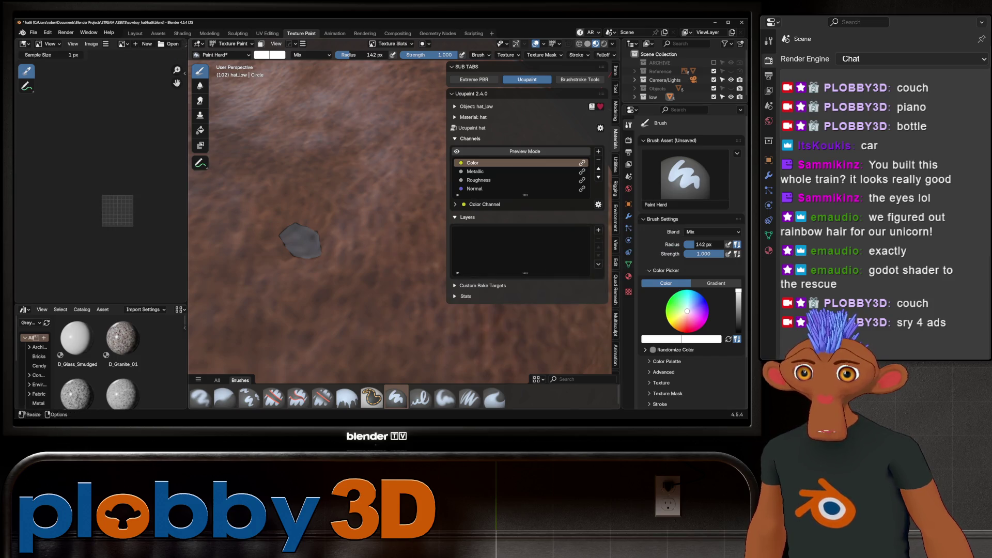
scroll(289, 171, down, 4)
middle_drag(289, 171, 343, 219)
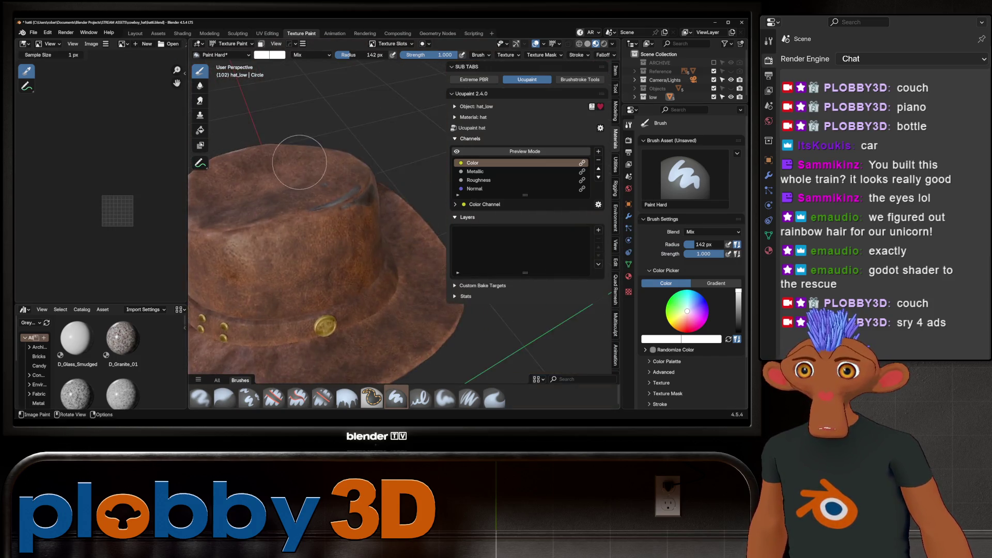
scroll(443, 198, up, 3)
shift+middle_drag(442, 200, 424, 265)
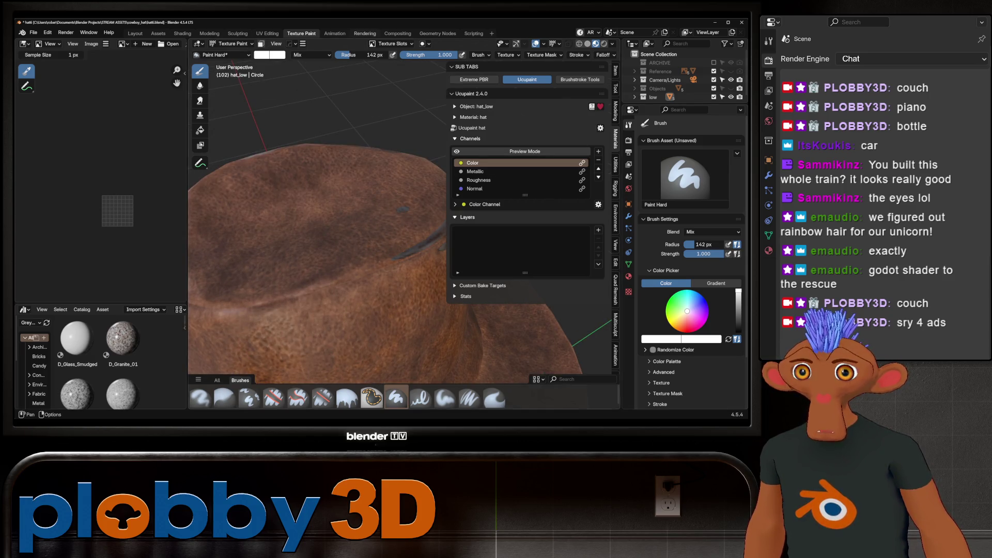
click(373, 44)
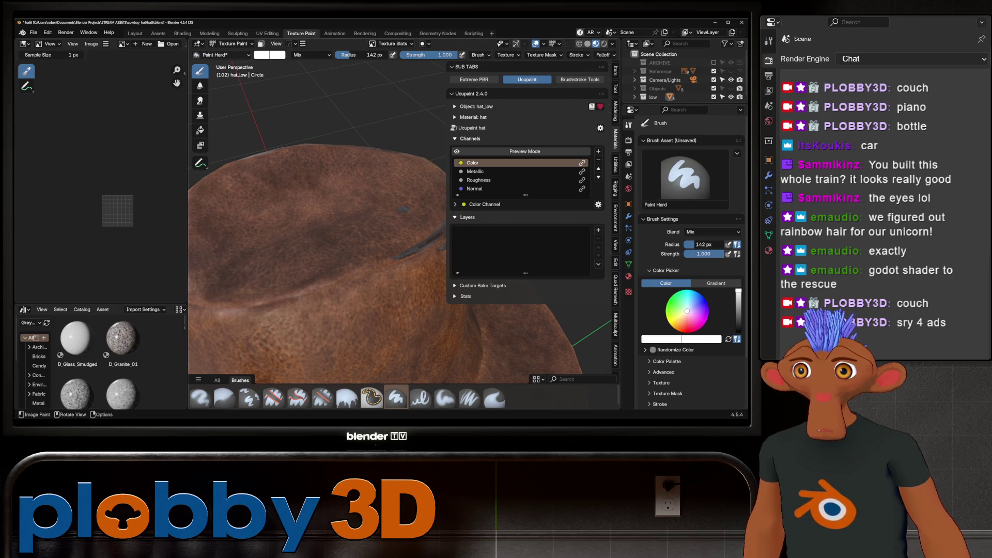
click(232, 44)
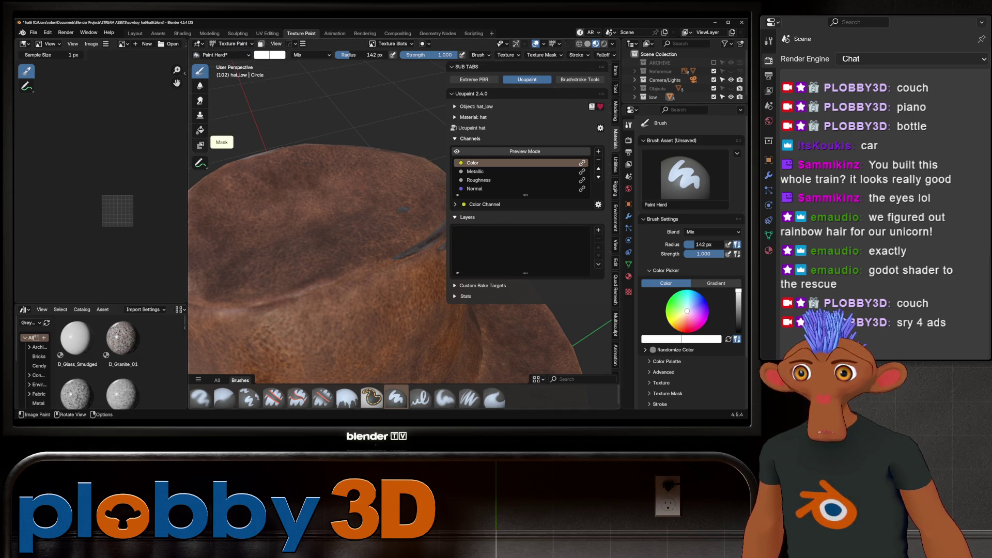
click(200, 115)
Clone leather over the crown seam and set Texture Slots mode to Single Image
middle_drag(230, 144, 311, 241)
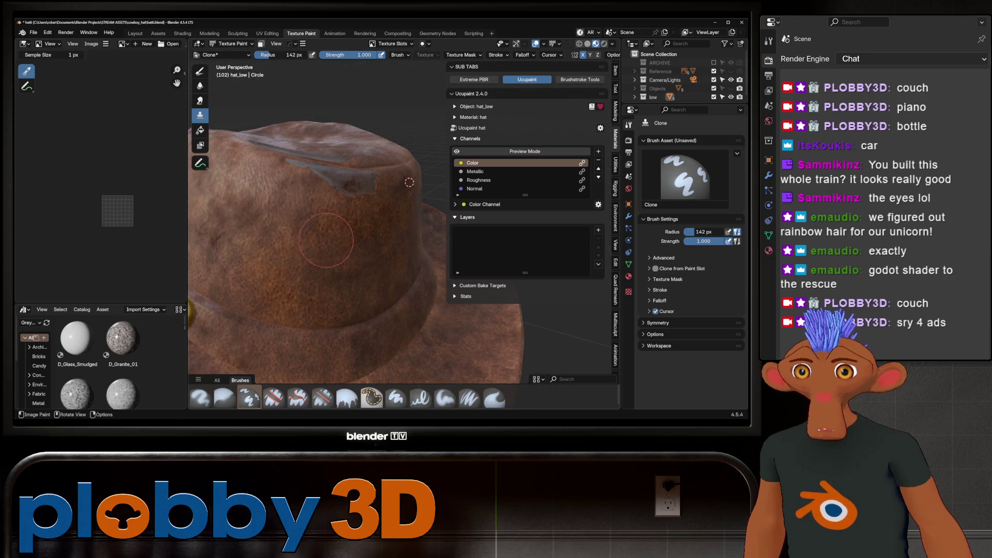
mouse_move(310, 240)
mouse_down()
mouse_move(358, 186)
mouse_move(284, 186)
mouse_up()
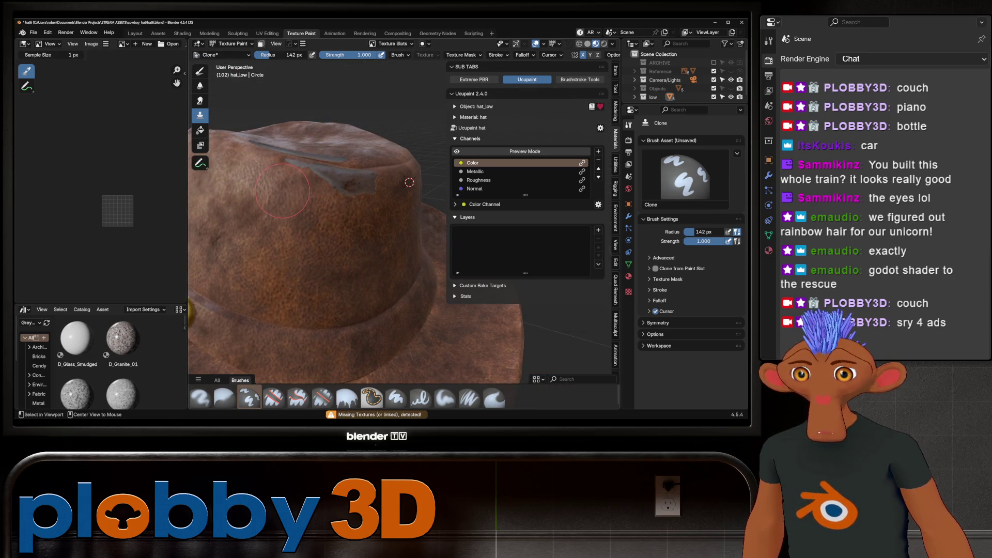
middle_drag(282, 191, 334, 161)
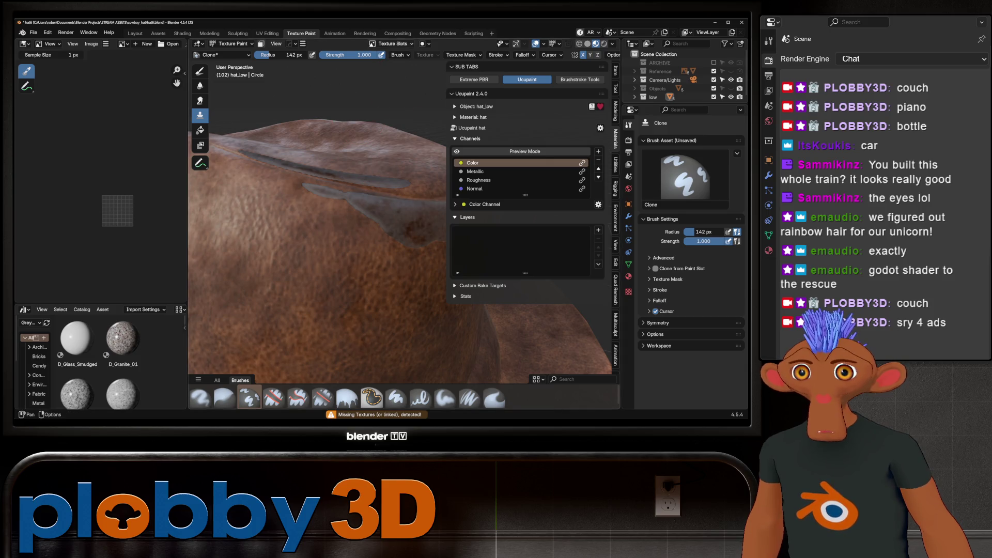
click(391, 43)
click(403, 60)
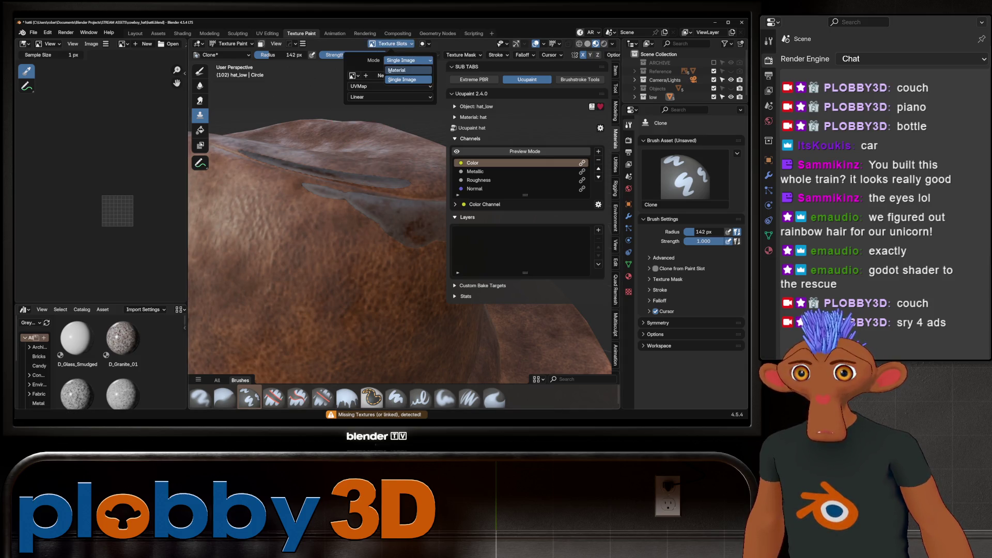
click(403, 70)
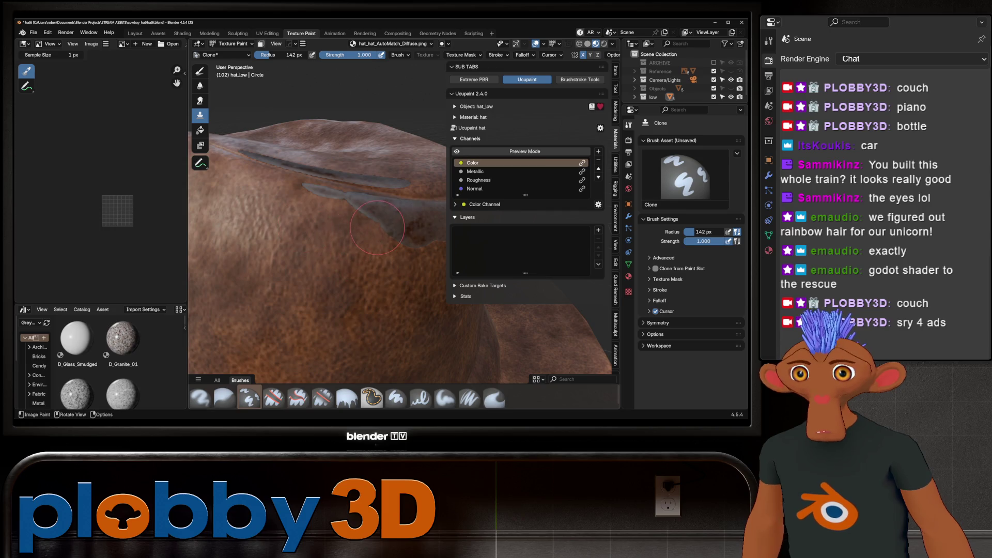
Undo a stray Paint Hard stroke on the crown and take the Smear brush
click(396, 398)
middle_drag(388, 326, 331, 210)
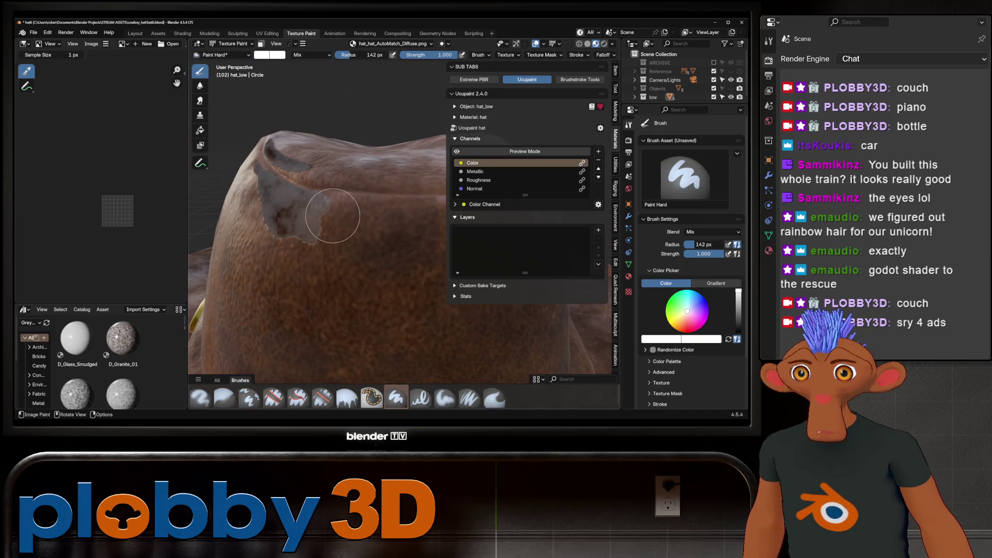
drag(332, 210, 311, 217)
key(ctrl+z)
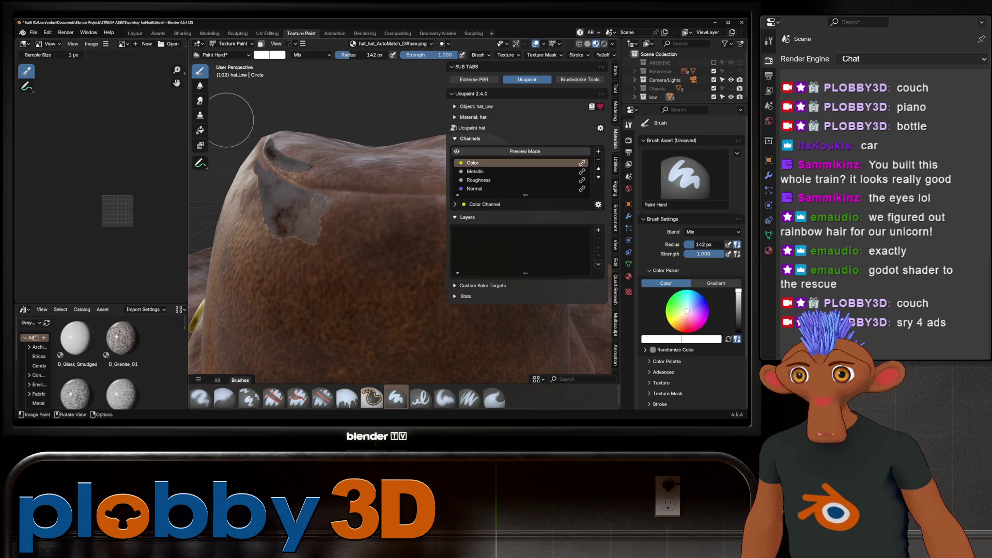
click(494, 397)
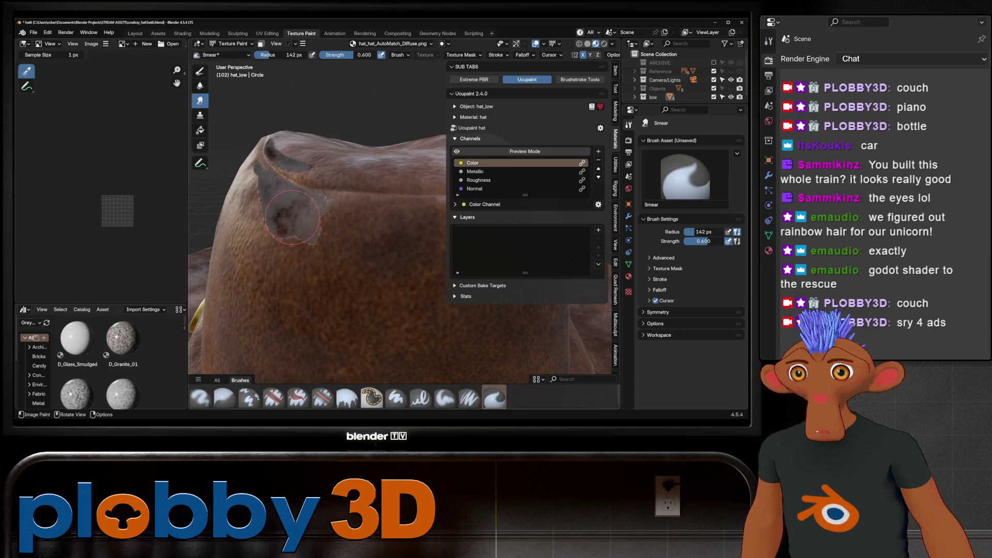
Smear the grey crown patch into the leather, then return to the Layout workspace
middle_drag(281, 225, 295, 233)
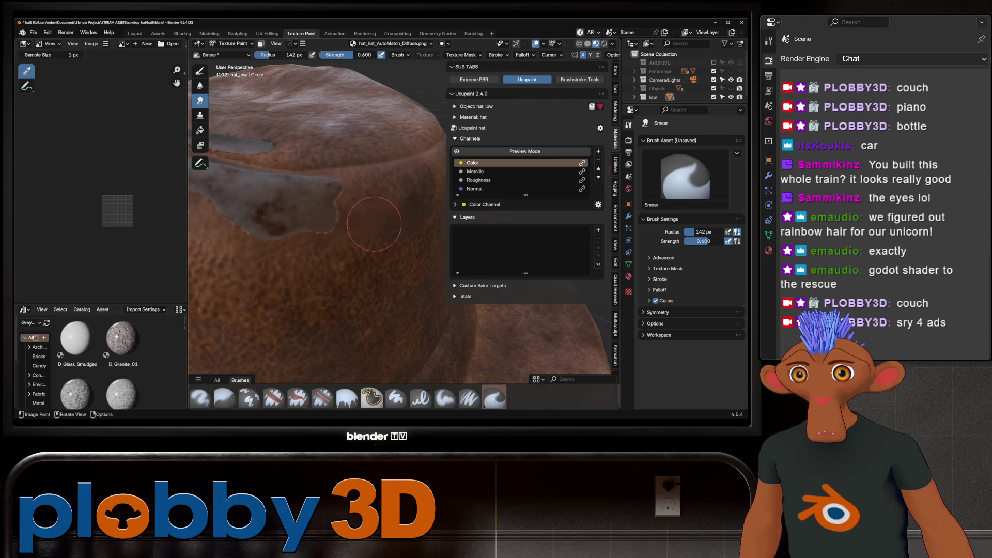
drag(313, 205, 291, 221)
middle_drag(291, 223, 363, 226)
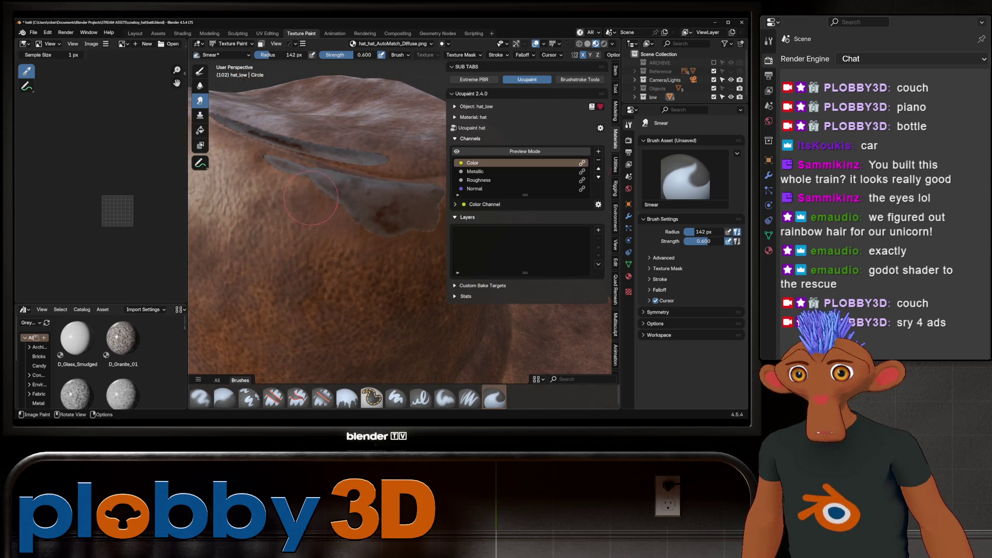
scroll(322, 188, down, 8)
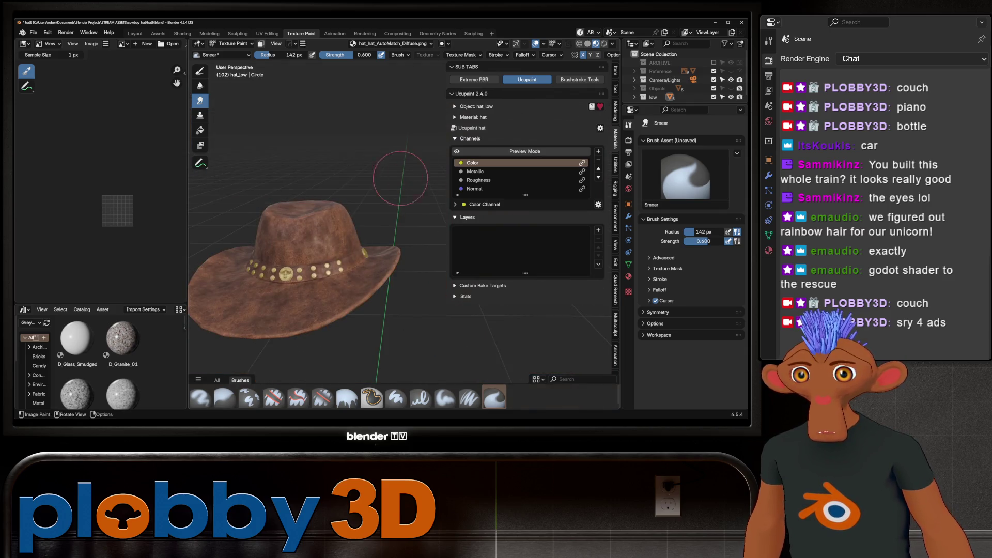
click(135, 33)
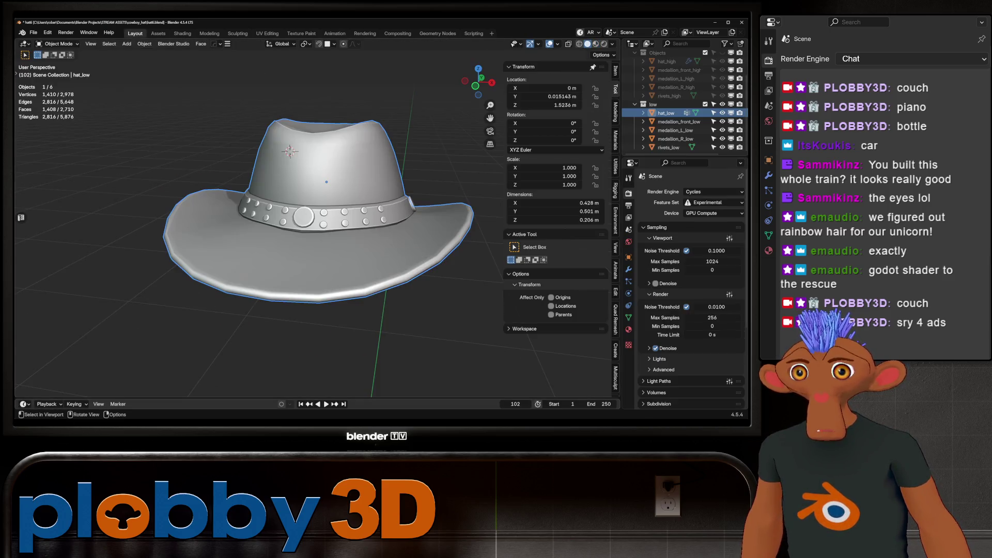
scroll(311, 186, up, 3)
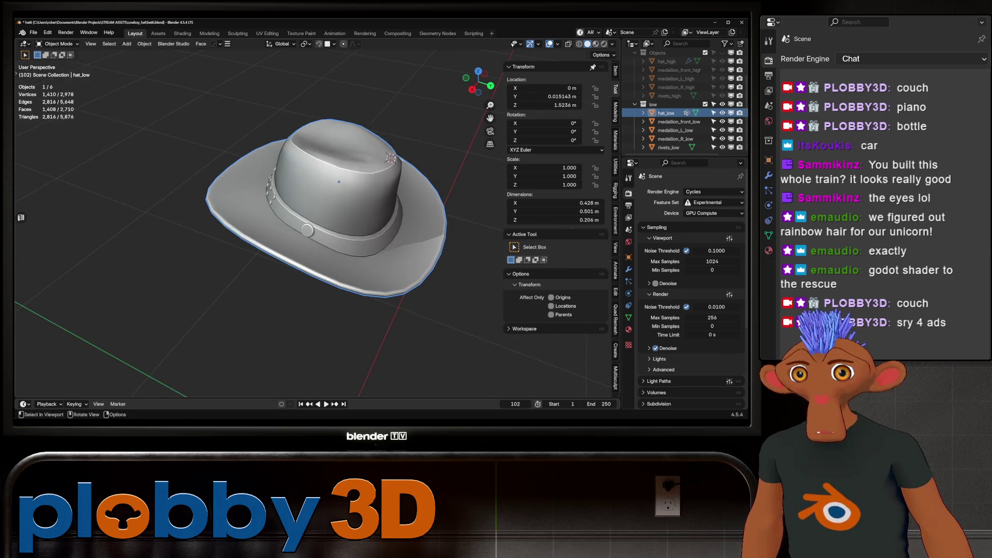
Switch the viewport to Material Preview so the brown leather and gold studs show
mouse_move(310, 186)
middle_down()
mouse_move(334, 155)
mouse_move(341, 166)
middle_up()
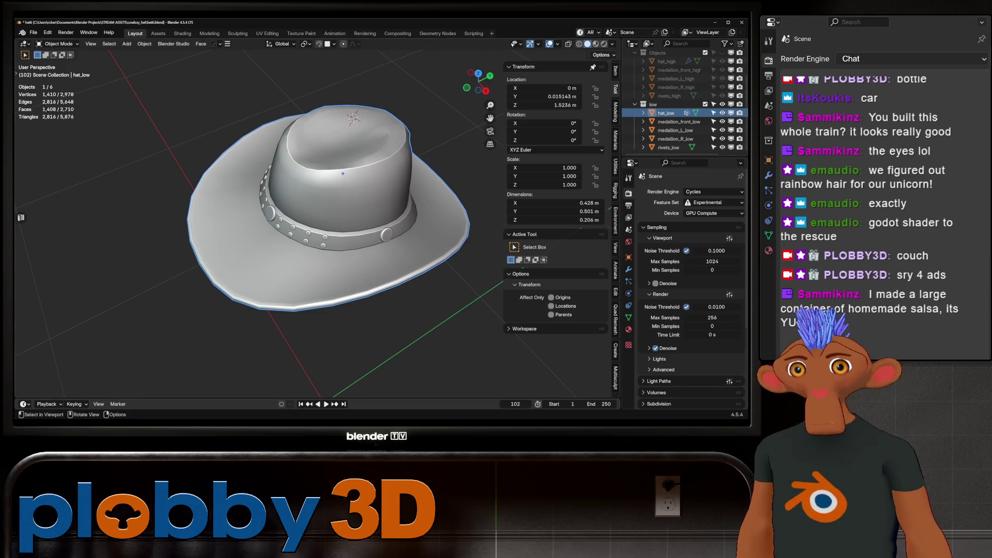
click(596, 44)
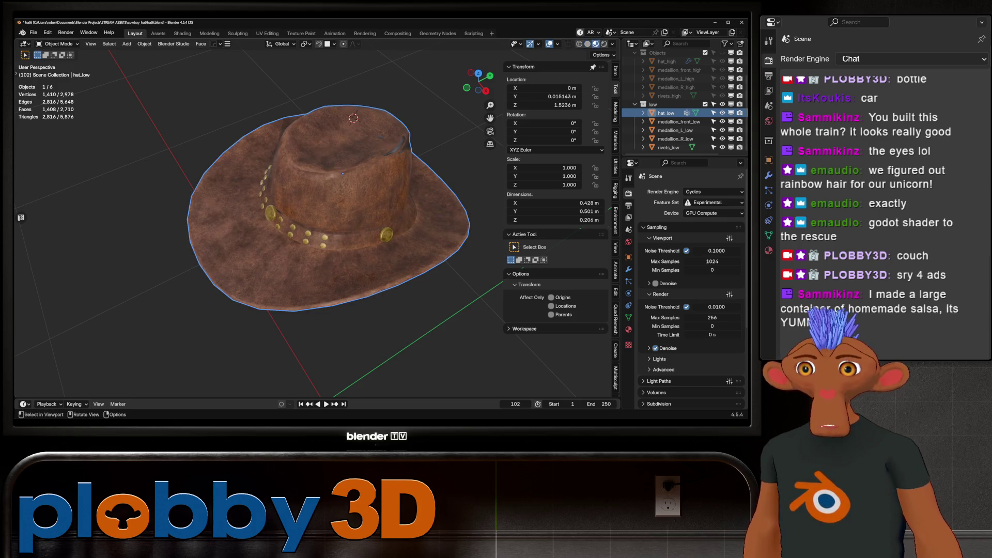
Orbit around the textured hat to inspect the crown, band medallion and underside
mouse_move(326, 233)
middle_down()
mouse_move(342, 186)
mouse_move(387, 248)
middle_up()
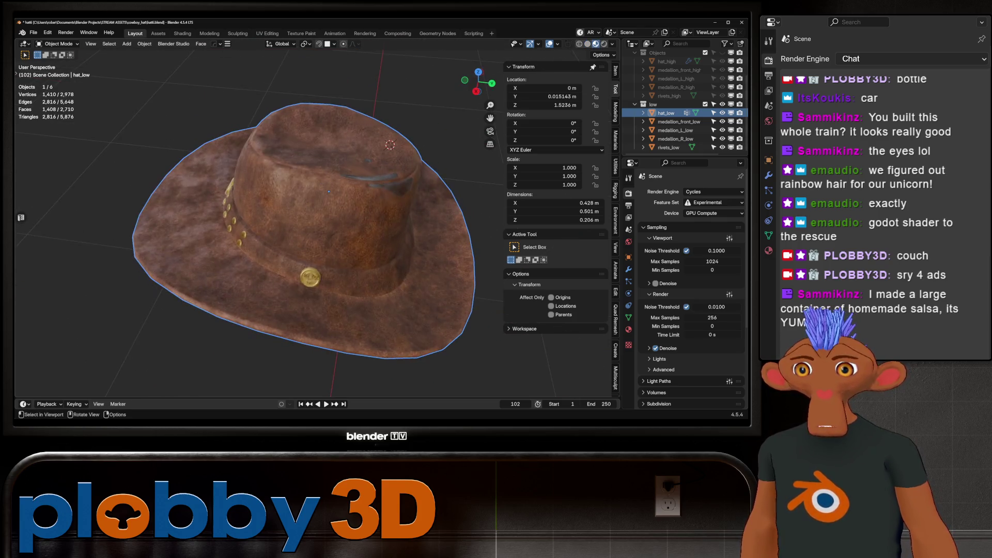
scroll(256, 217, up, 3)
scroll(257, 217, up, 3)
mouse_move(256, 217)
middle_down()
mouse_move(233, 202)
mouse_move(248, 186)
mouse_move(233, 201)
middle_up()
scroll(256, 217, down, 5)
scroll(256, 218, down, 3)
scroll(256, 217, up, 2)
scroll(310, 233, down, 4)
scroll(311, 233, up, 5)
mouse_move(310, 233)
middle_down()
mouse_move(380, 241)
mouse_move(365, 248)
mouse_move(372, 233)
mouse_move(388, 256)
mouse_move(404, 248)
middle_up()
scroll(341, 256, down, 2)
scroll(341, 256, down, 2)
scroll(341, 256, down, 1)
scroll(341, 264, up, 3)
scroll(341, 264, down, 3)
scroll(341, 263, up, 3)
scroll(372, 264, up, 5)
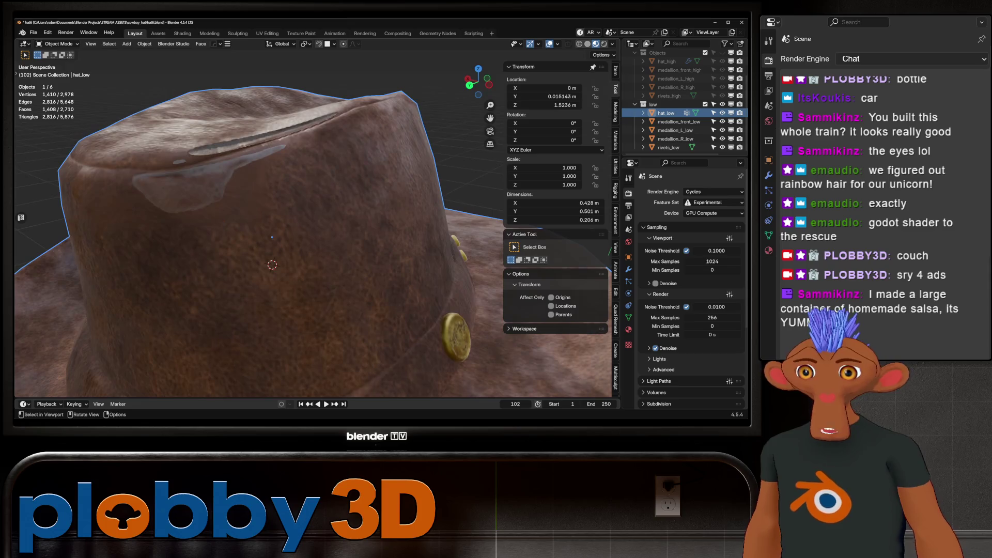
mouse_move(271, 237)
middle_down()
mouse_move(287, 251)
mouse_move(248, 247)
mouse_move(346, 195)
middle_up()
scroll(248, 247, down, 5)
scroll(341, 233, up, 4)
scroll(342, 232, up, 4)
middle_drag(342, 232, 326, 225)
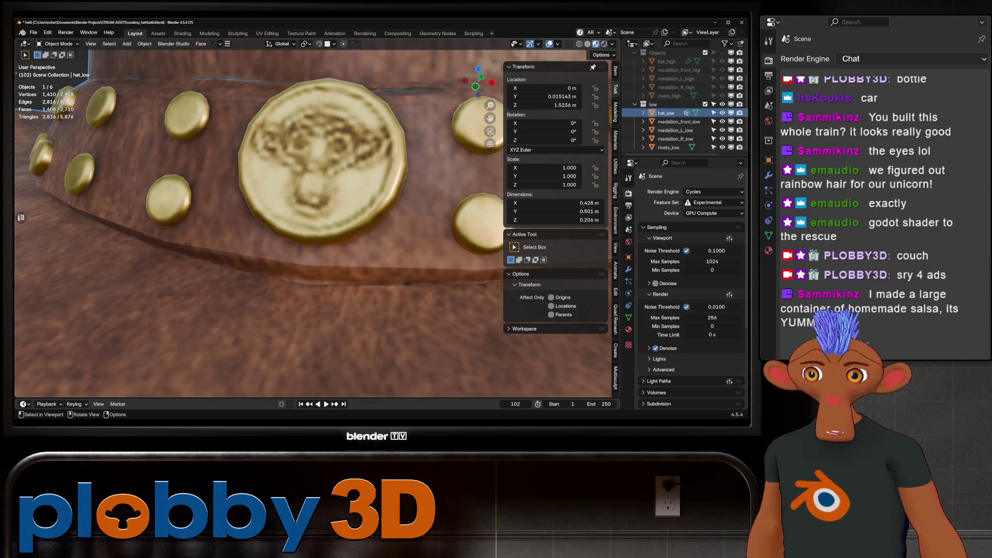
scroll(310, 217, down, 3)
scroll(310, 217, down, 4)
scroll(314, 167, down, 3)
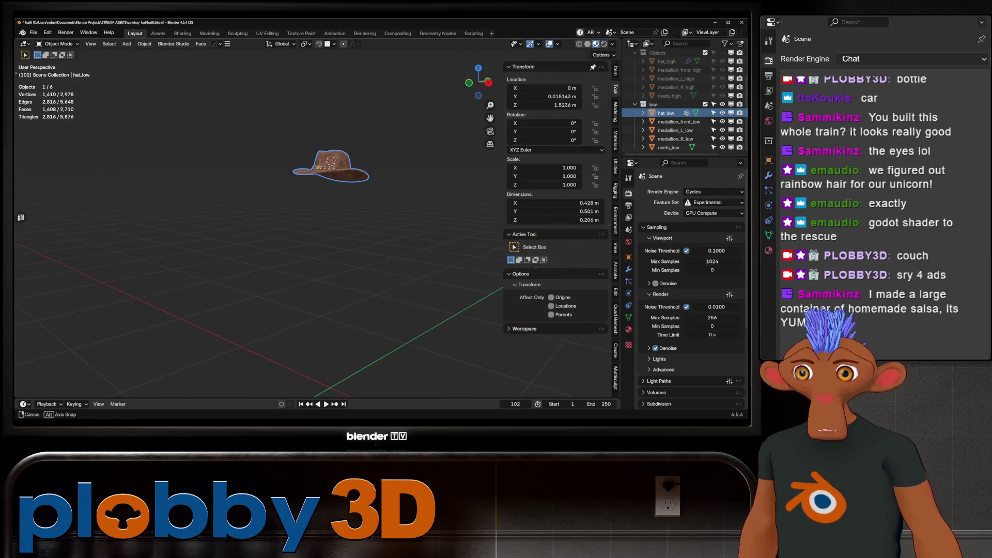
scroll(318, 159, up, 3)
mouse_move(318, 159)
middle_down()
mouse_move(282, 222)
mouse_move(325, 95)
mouse_move(325, 47)
mouse_move(298, 74)
middle_up()
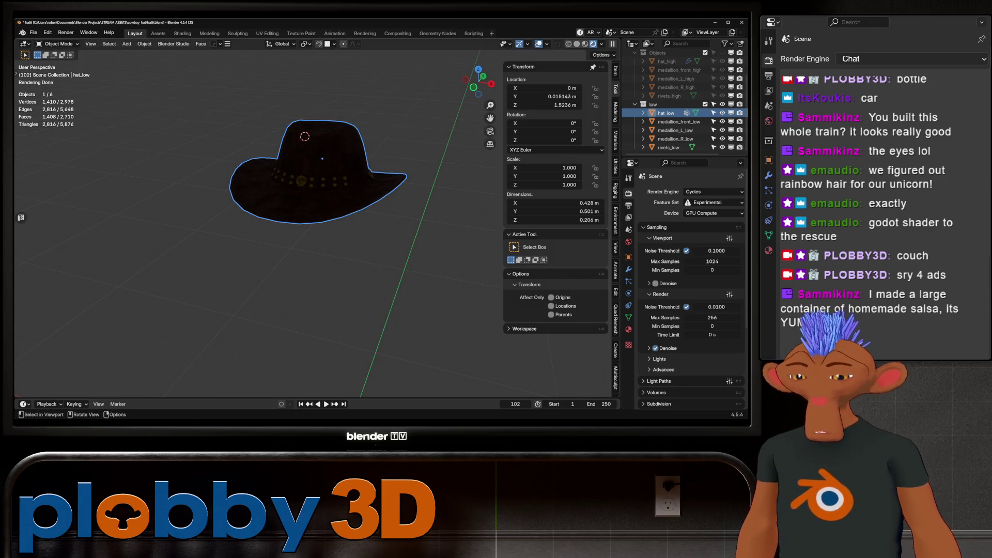
Add an area light and raise it along Z above the hat to light the render
key(shift+a)
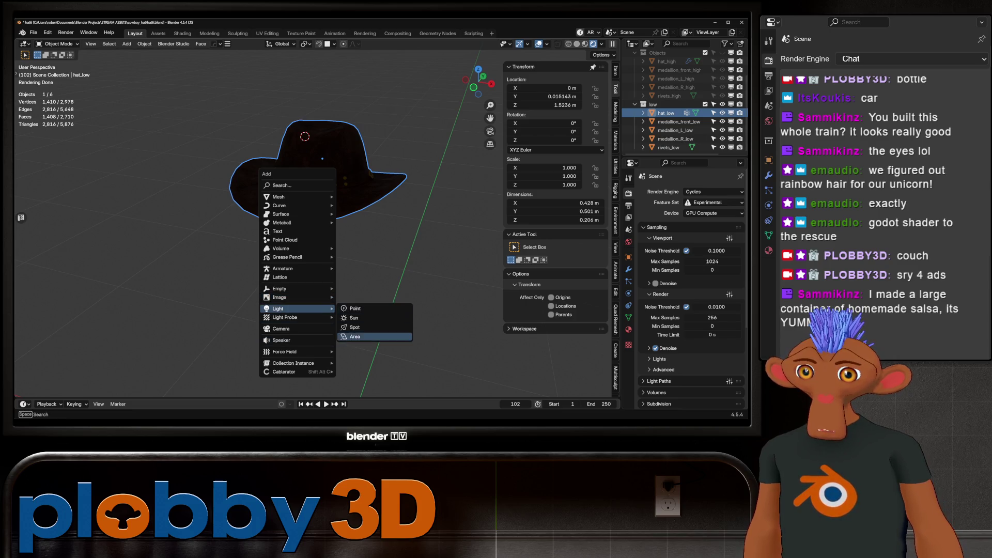
click(355, 337)
key(g)
key(z)
key(Return)
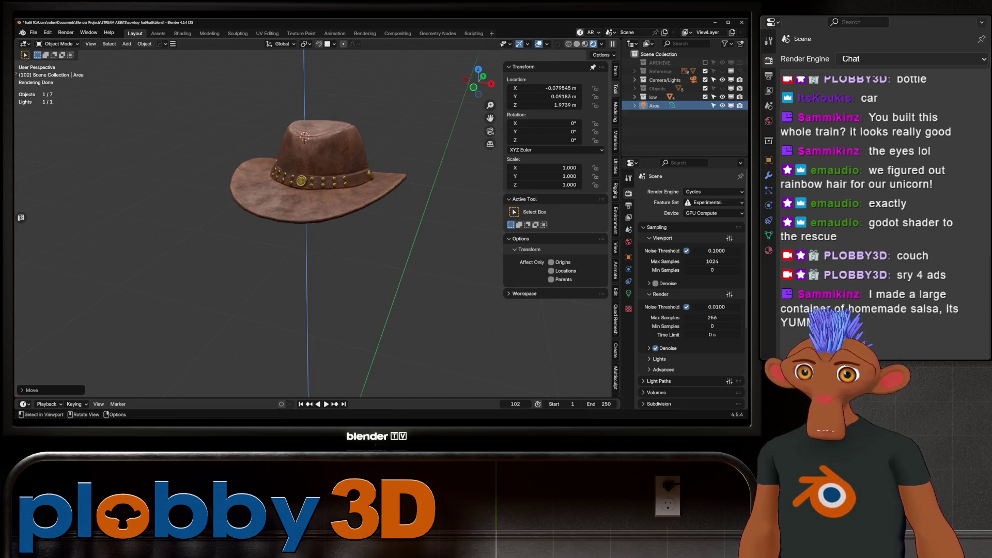
mouse_move(310, 233)
middle_down()
mouse_move(333, 217)
mouse_move(294, 186)
mouse_move(326, 194)
mouse_move(357, 233)
mouse_move(310, 256)
middle_up()
scroll(310, 218, up, 5)
scroll(310, 217, down, 5)
scroll(310, 218, up, 3)
scroll(310, 218, down, 4)
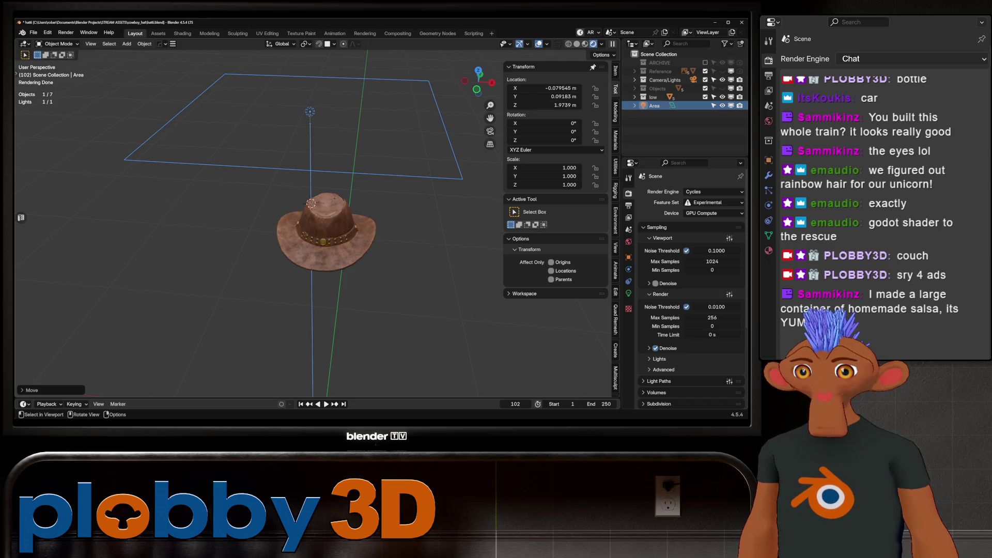
mouse_move(310, 218)
middle_down()
mouse_move(326, 225)
mouse_move(294, 232)
middle_up()
scroll(310, 218, up, 4)
scroll(310, 217, up, 3)
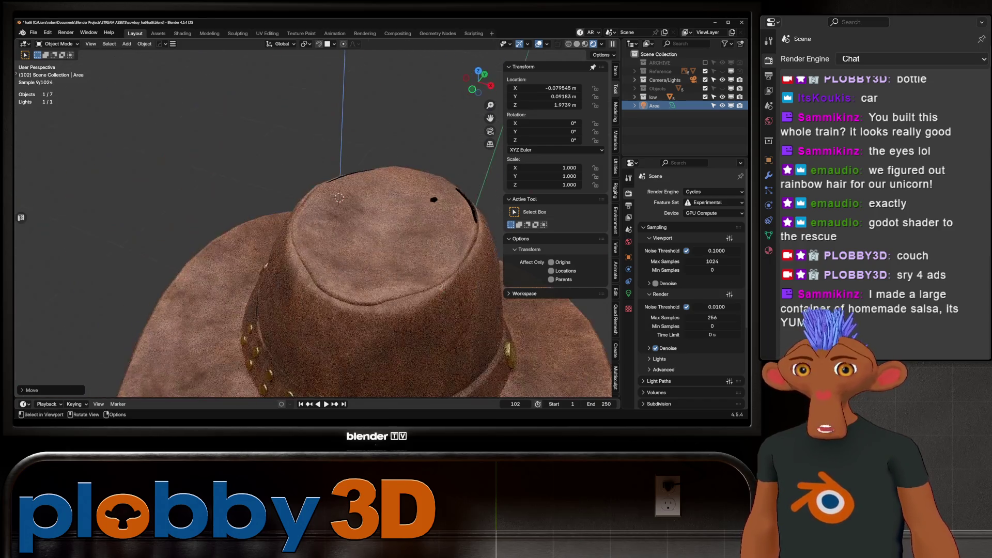
scroll(310, 217, down, 4)
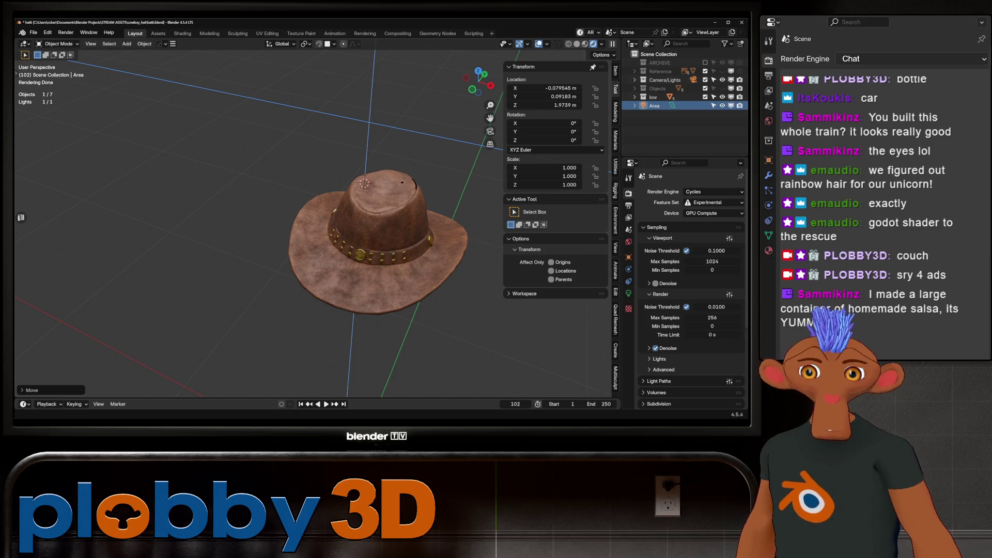